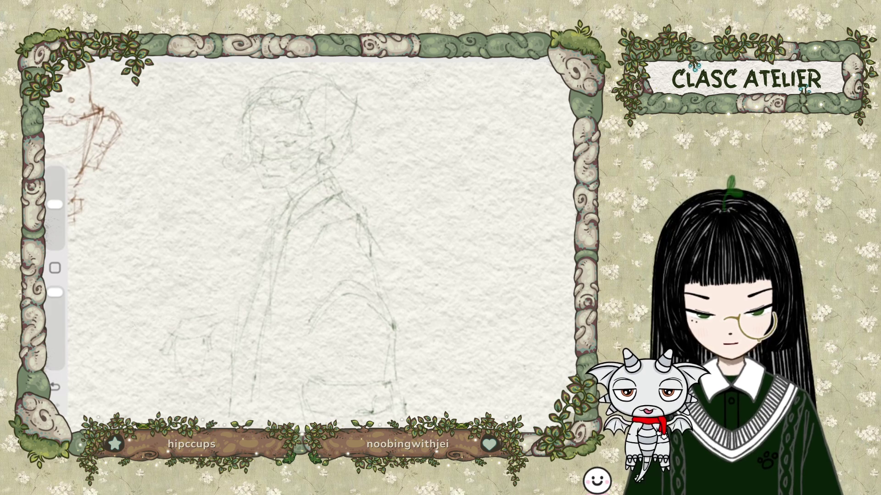
Step: Try several brush sizes, undoing one stray stroke, and settle on a fine size around 2%
drag(55, 205, 55, 236)
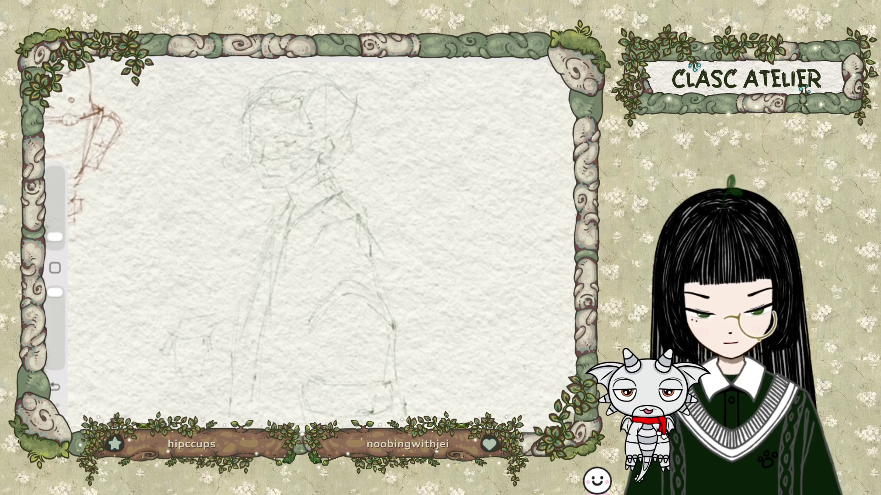
key(ctrl+z)
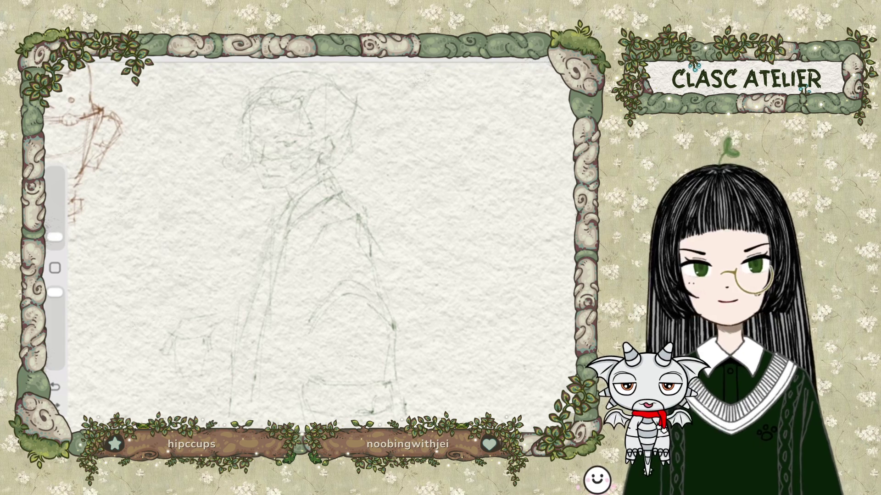
drag(55, 237, 55, 243)
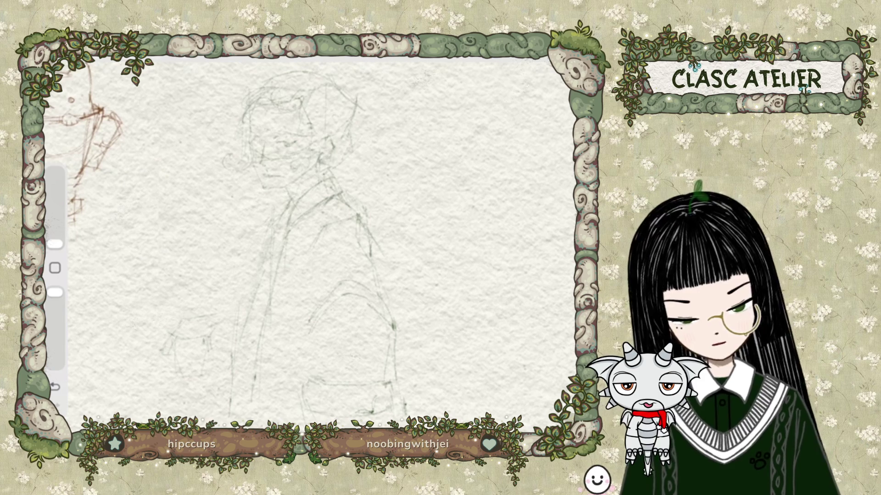
drag(55, 243, 55, 204)
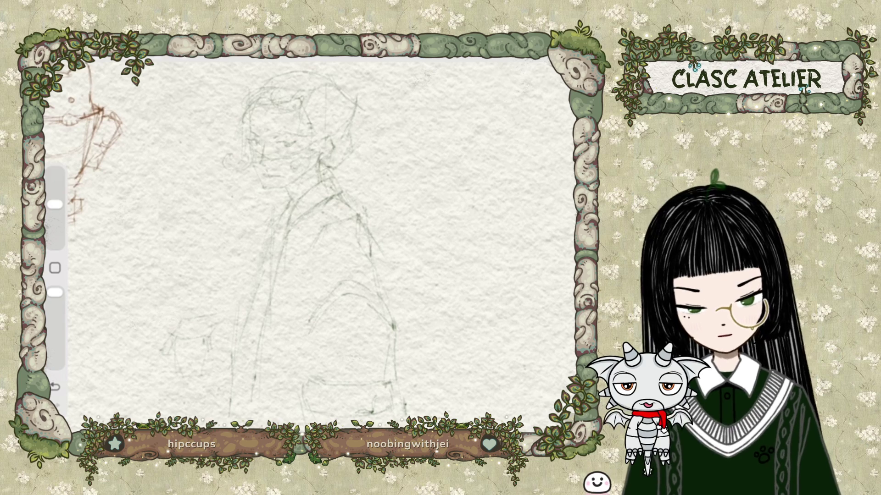
drag(55, 204, 55, 243)
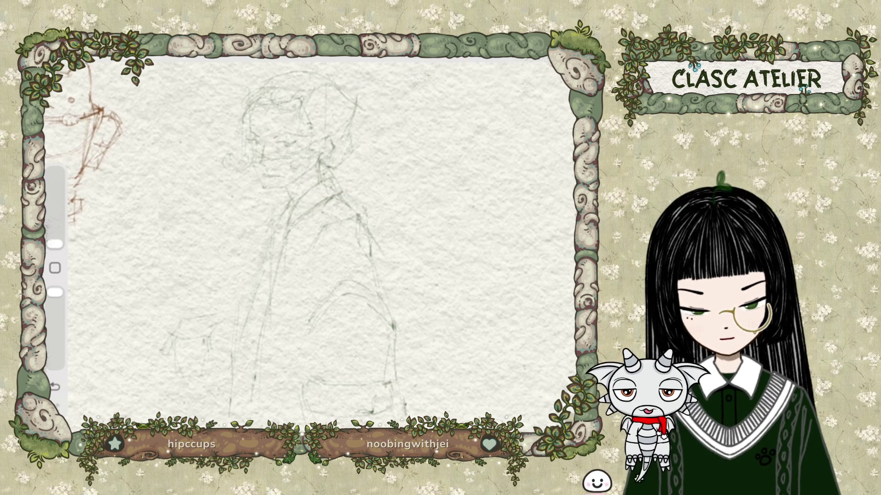
drag(55, 243, 55, 205)
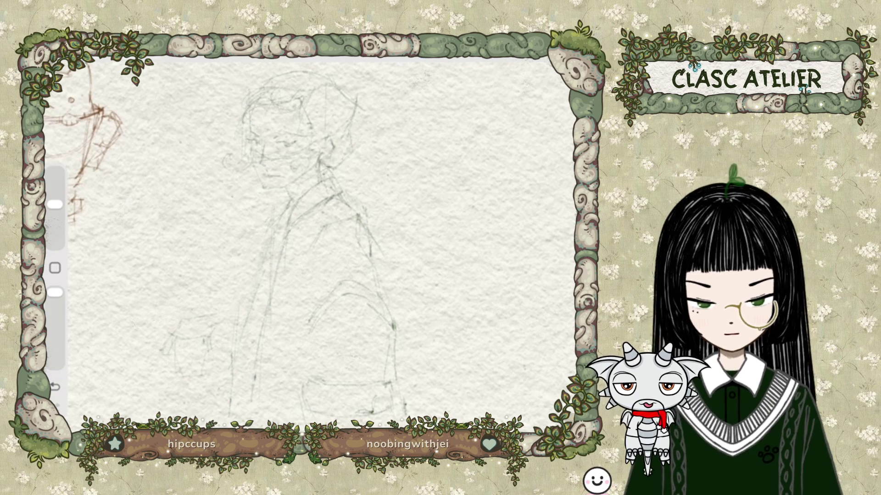
drag(55, 204, 55, 244)
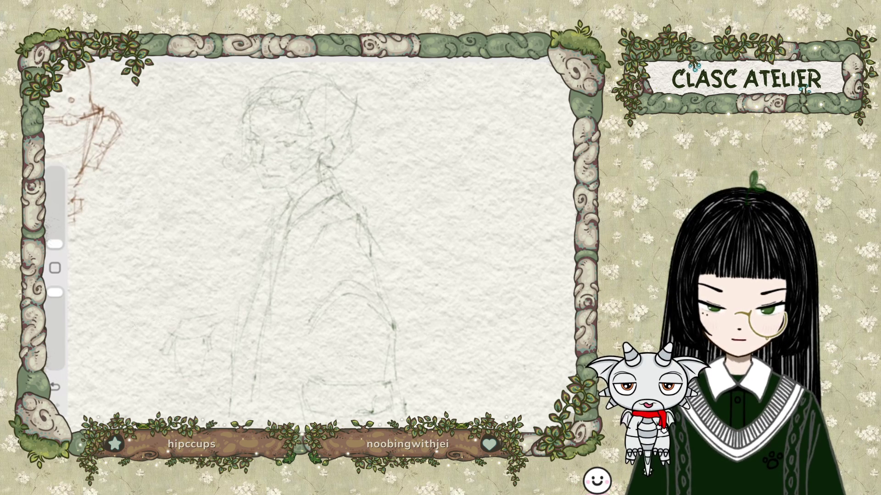
drag(55, 244, 55, 204)
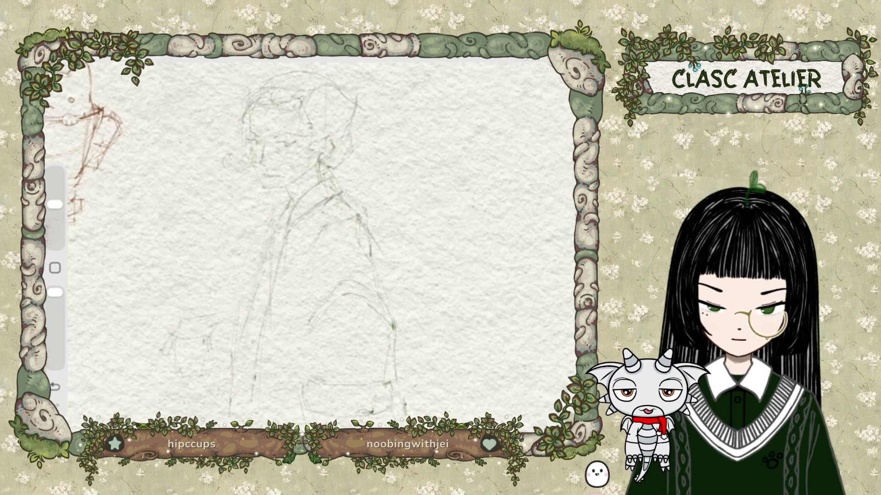
drag(287, 165, 293, 162)
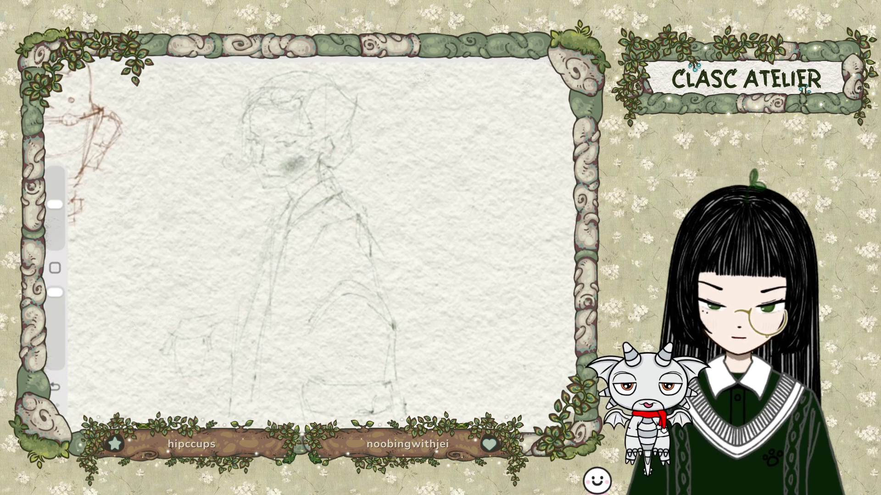
key(ctrl+z)
key(ctrl+z)
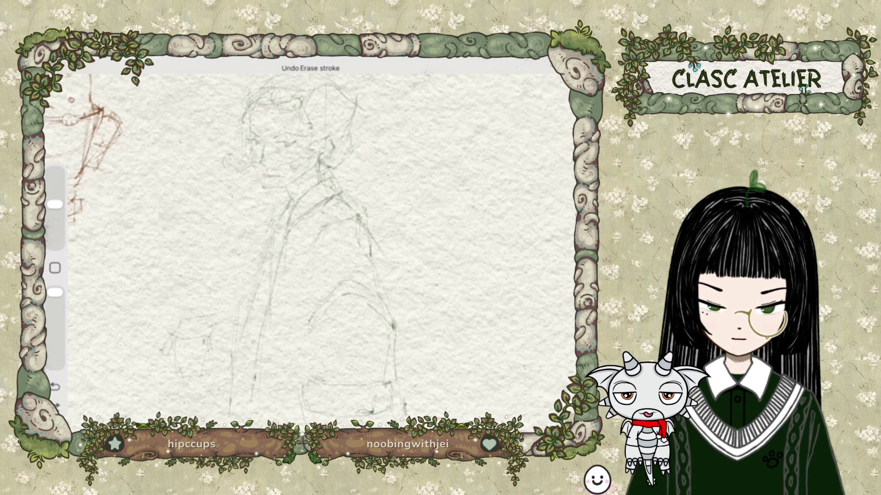
key(ctrl+shift+z)
key(ctrl+shift+z)
drag(281, 158, 299, 164)
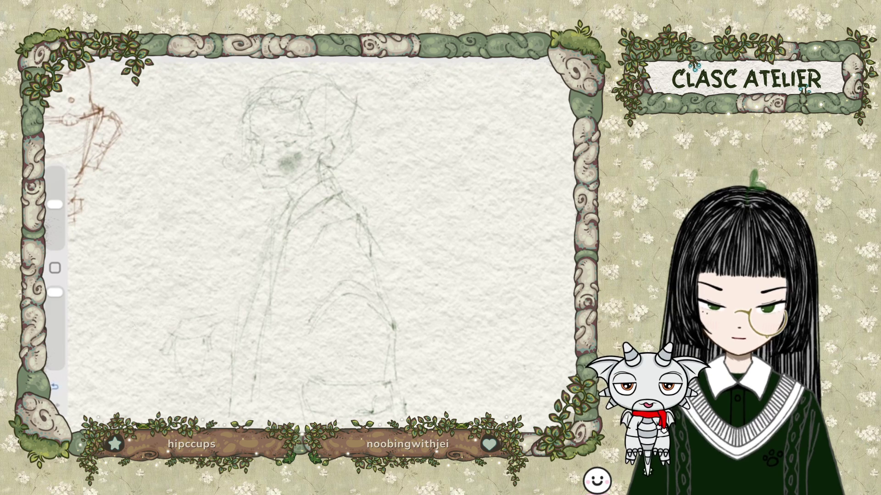
key(ctrl+z)
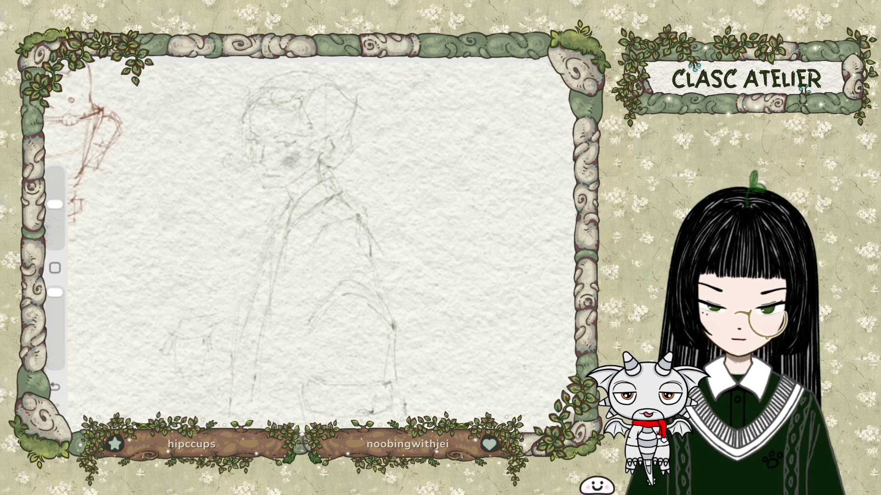
key(ctrl+z)
key(ctrl+z)
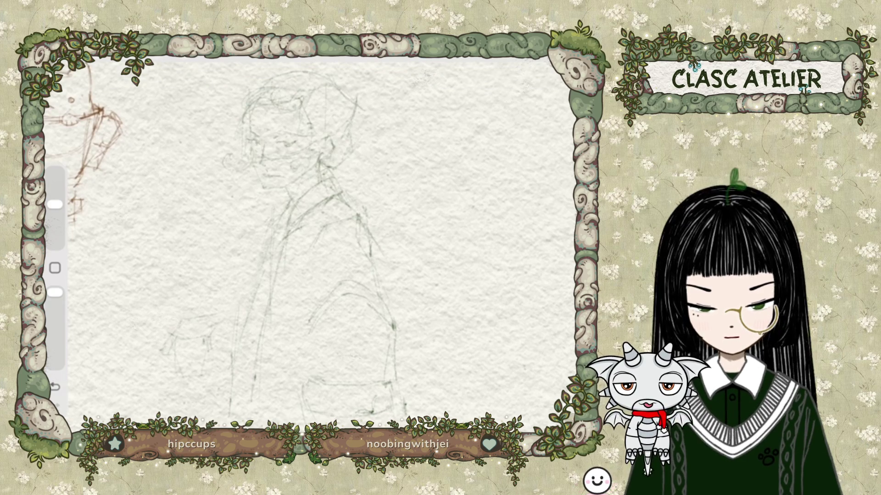
click(55, 387)
Step: Undo two face strokes, make a trial freehand selection around the face, then clear it
click(55, 386)
click(55, 387)
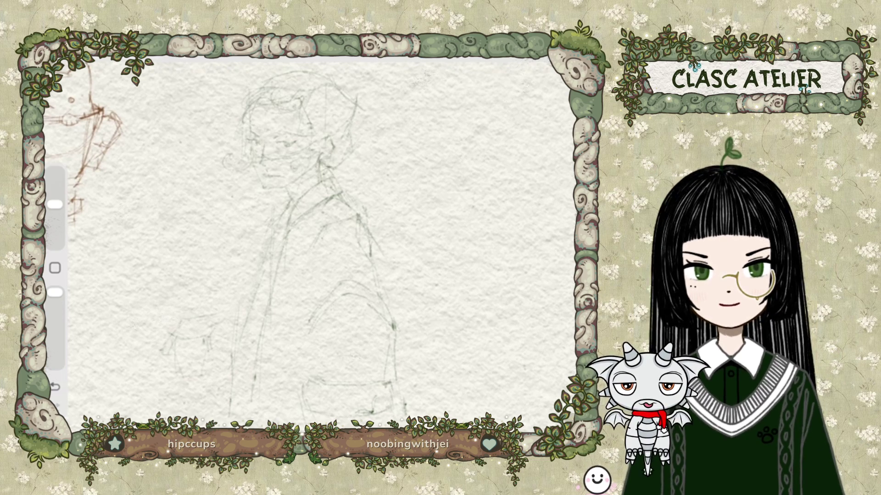
click(154, 55)
mouse_move(214, 152)
mouse_down()
mouse_move(236, 175)
mouse_move(216, 154)
mouse_up()
click(214, 152)
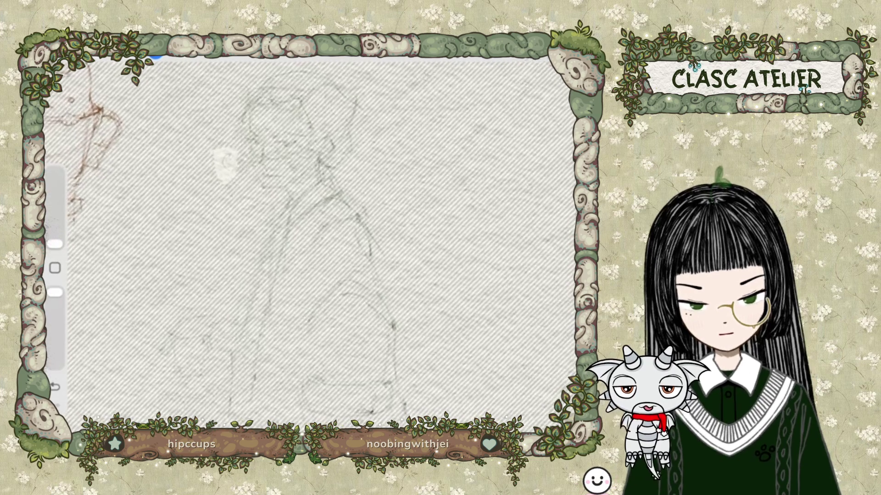
drag(55, 243, 55, 194)
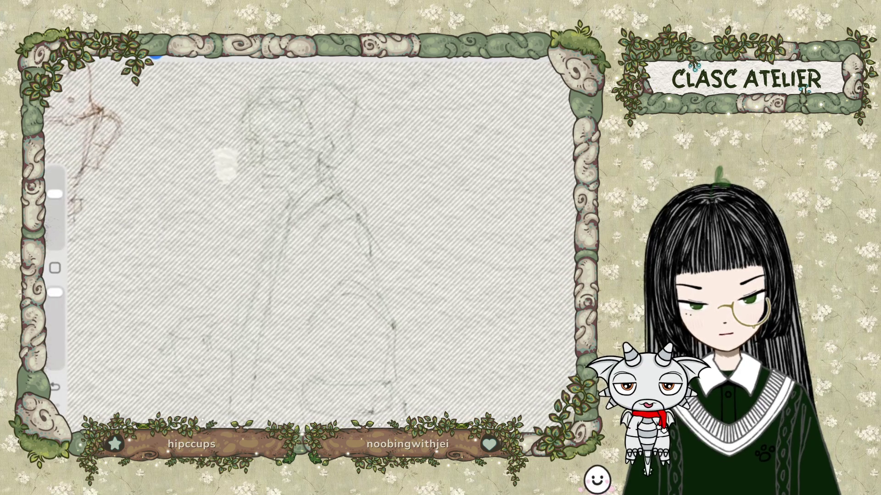
click(155, 55)
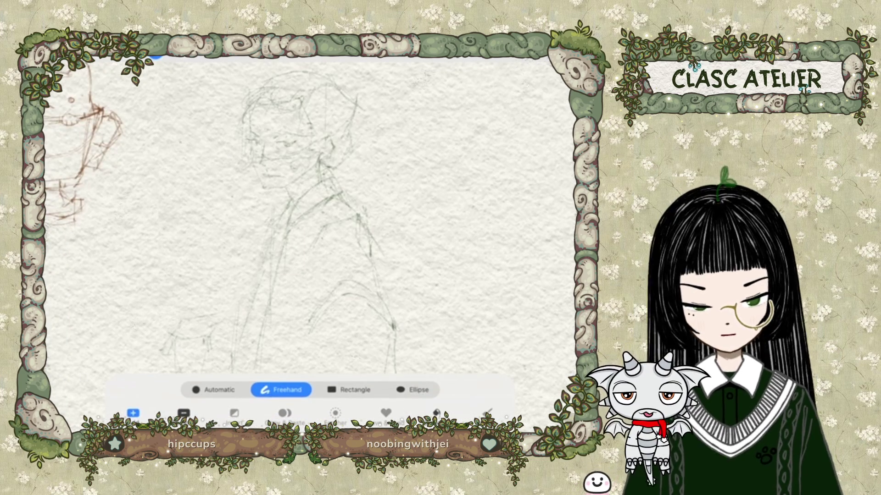
Step: Return to the pencil brush after browsing the brushes, and undo the last stroke
click(495, 53)
click(496, 52)
click(496, 52)
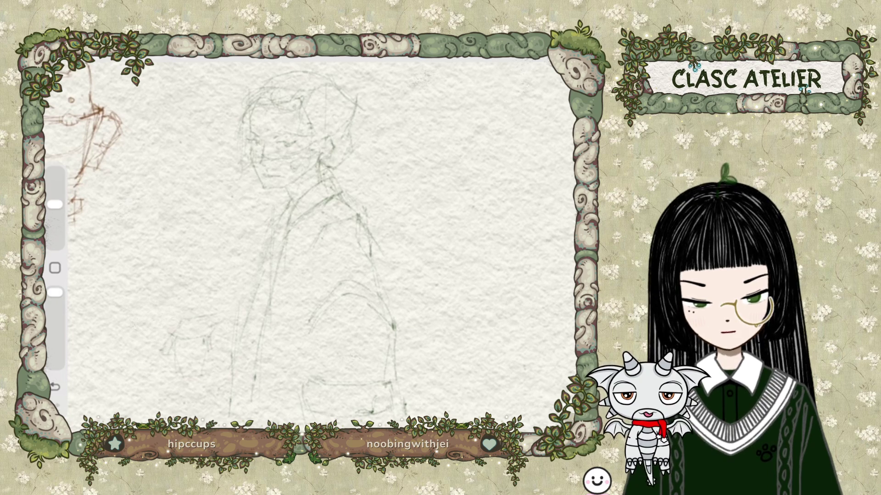
key(ctrl+z)
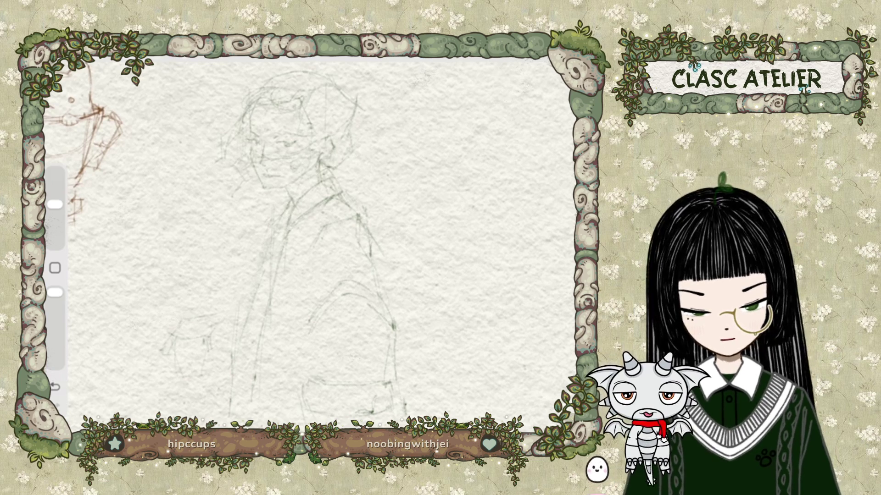
Step: Scroll the canvas view down three notches
scroll(308, 241, down, 3)
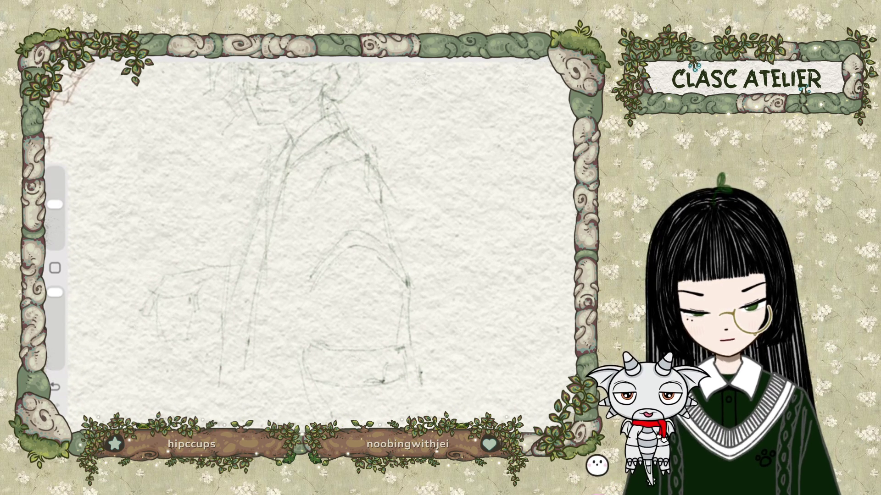
Step: Undo the last few pencil strokes and adjust the brush size down and back up
key(ctrl+z)
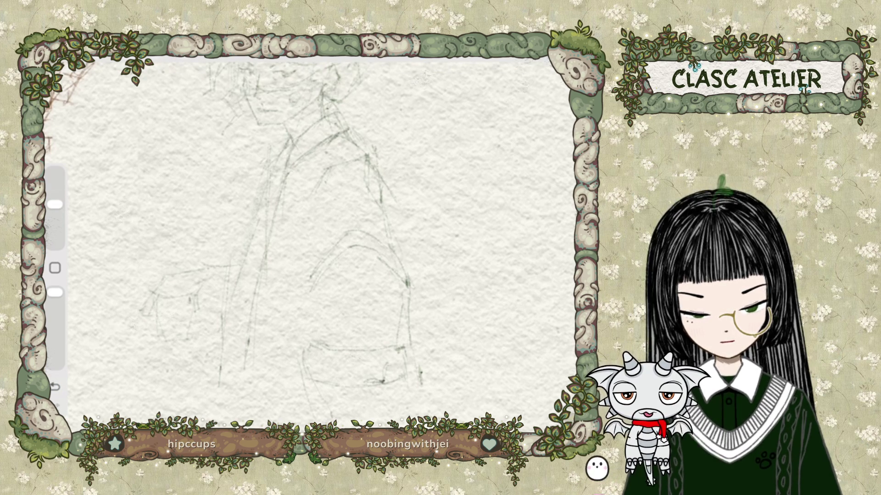
key(ctrl+z)
key(ctrl+z)
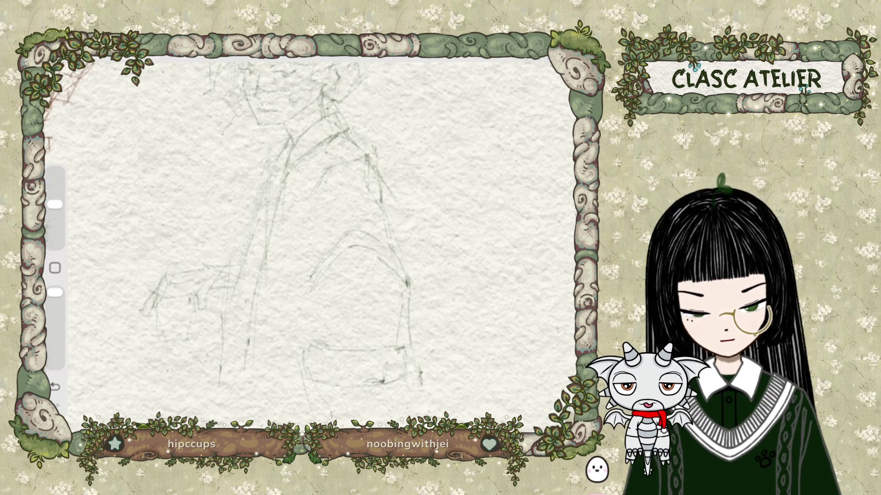
key(ctrl+z)
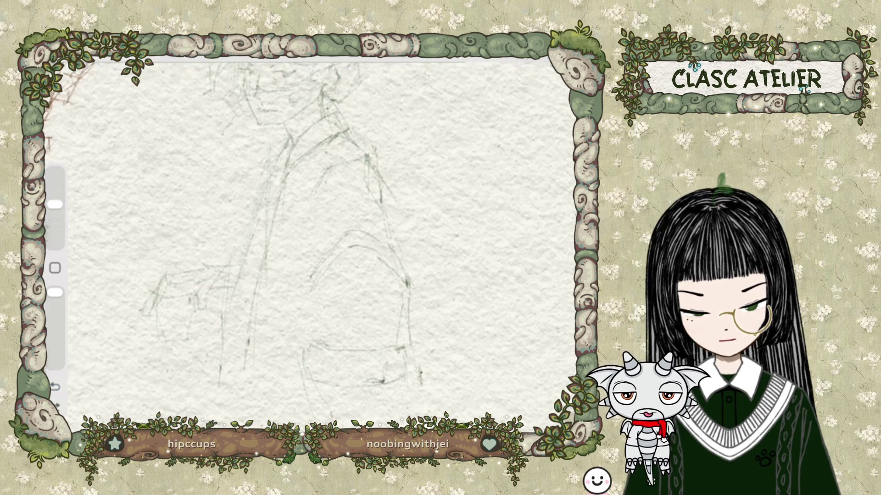
drag(55, 204, 55, 243)
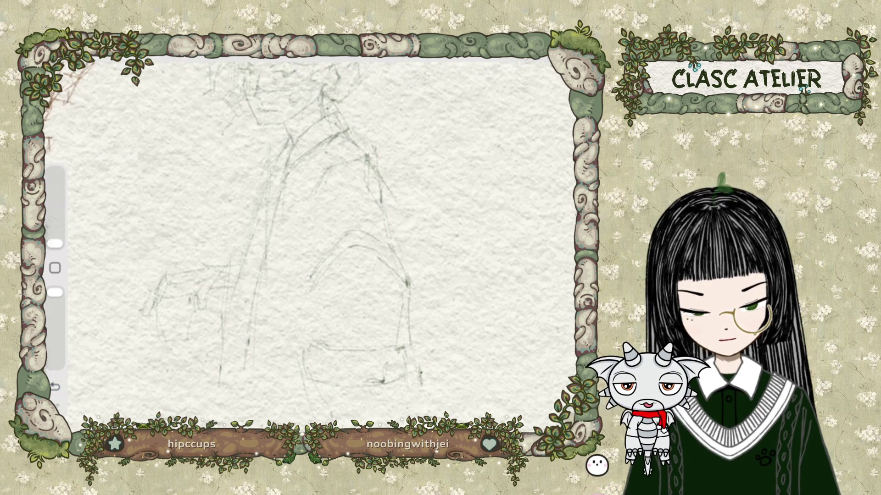
drag(55, 243, 56, 205)
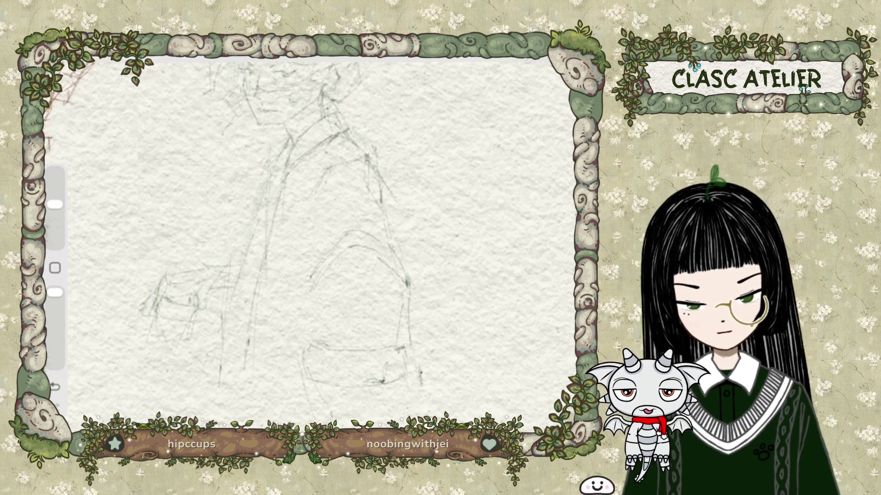
Step: Undo three strokes near the hands and redraw the lower-left box lines with a short vertical
click(55, 387)
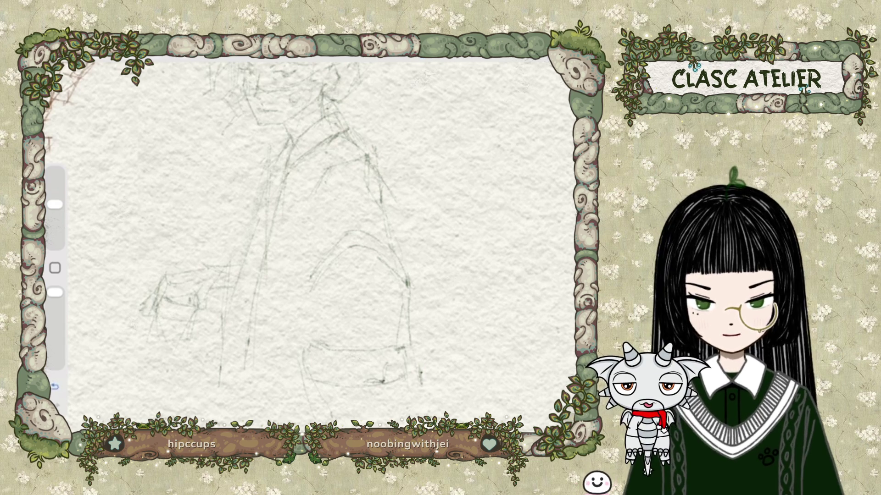
click(55, 386)
click(56, 387)
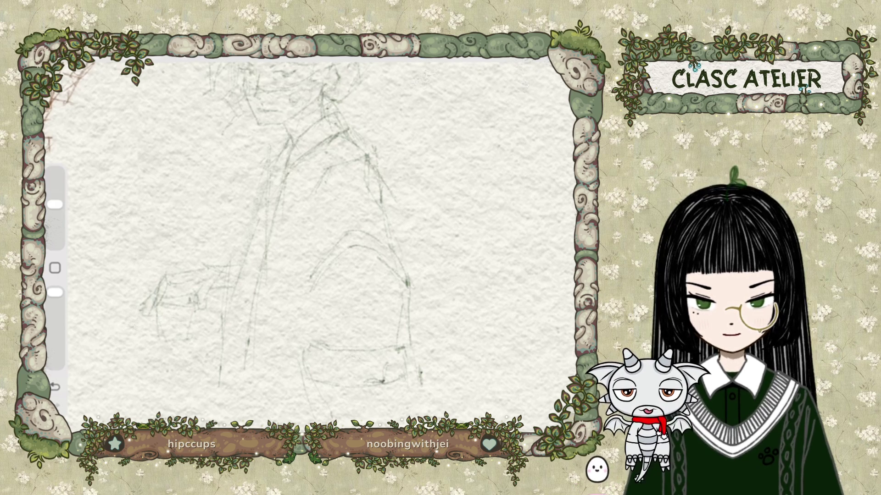
drag(157, 359, 188, 357)
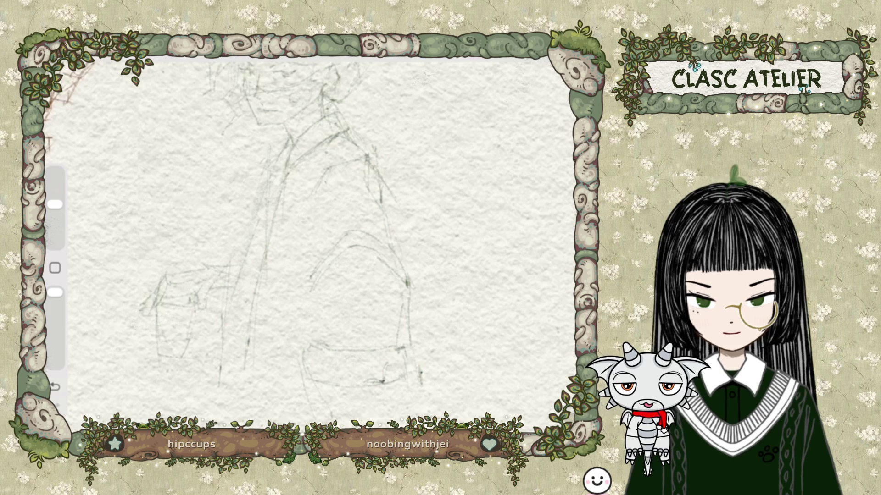
drag(193, 311, 194, 327)
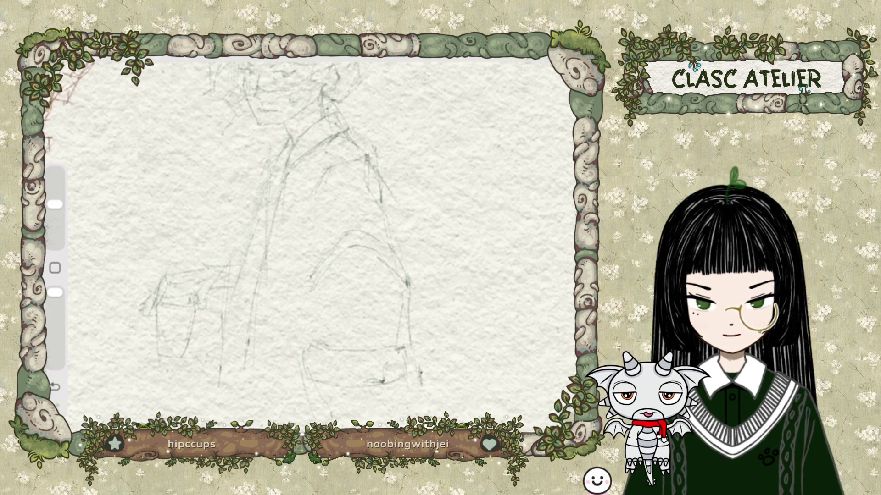
Step: Lasso the lower-left sketch, cancel the selection, and undo the last pencil stroke
click(154, 55)
drag(145, 266, 234, 279)
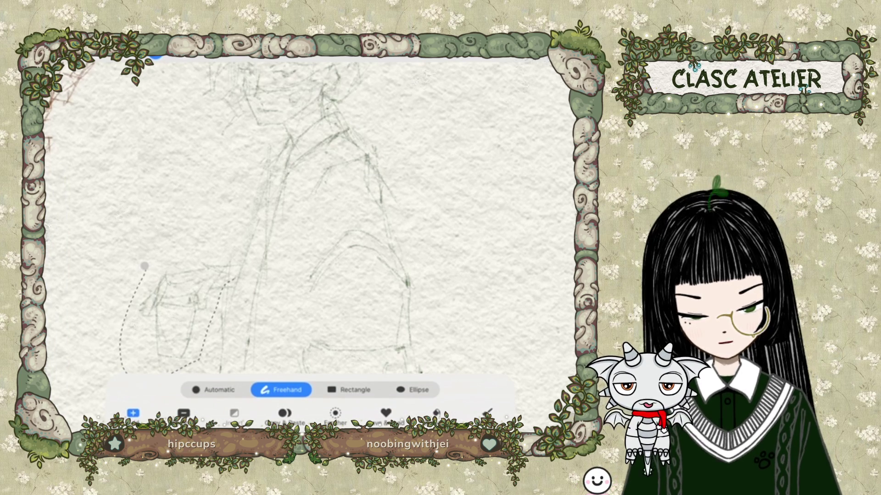
click(155, 55)
scroll(298, 211, down, 3)
scroll(298, 211, up, 2)
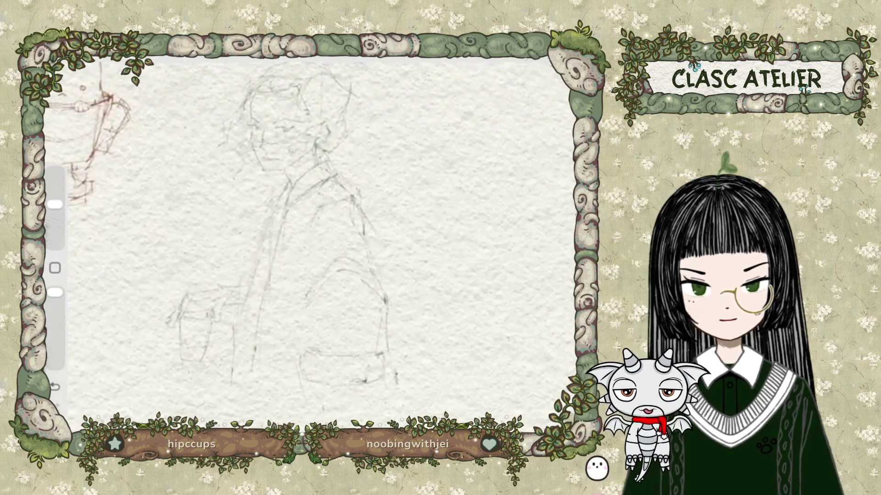
key(ctrl+z)
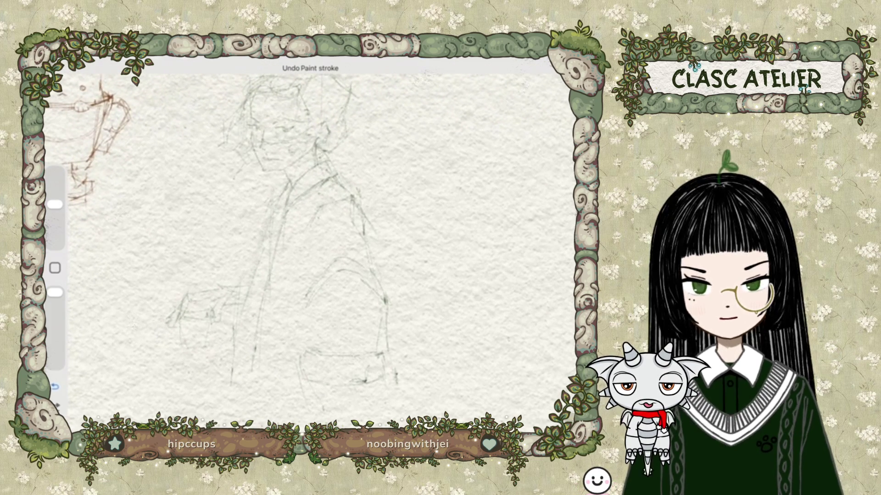
Step: Undo three more pencil strokes, briefly bringing up the brush library in between
key(ctrl+z)
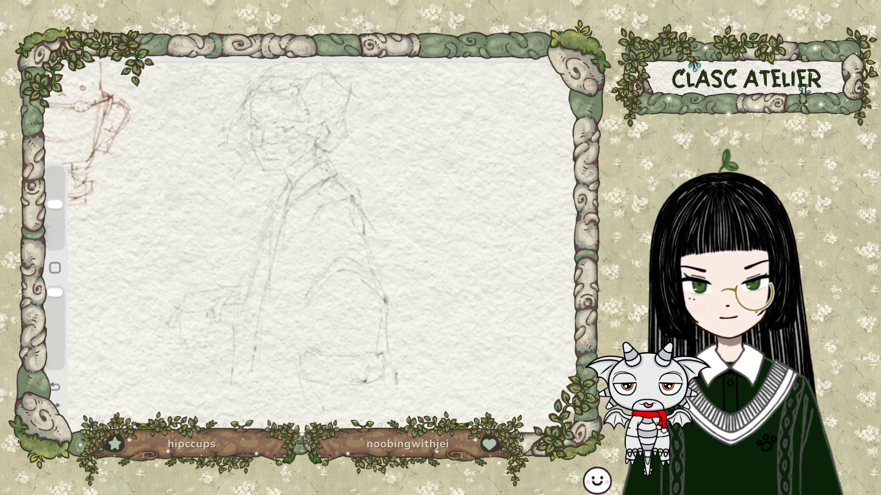
key(ctrl+z)
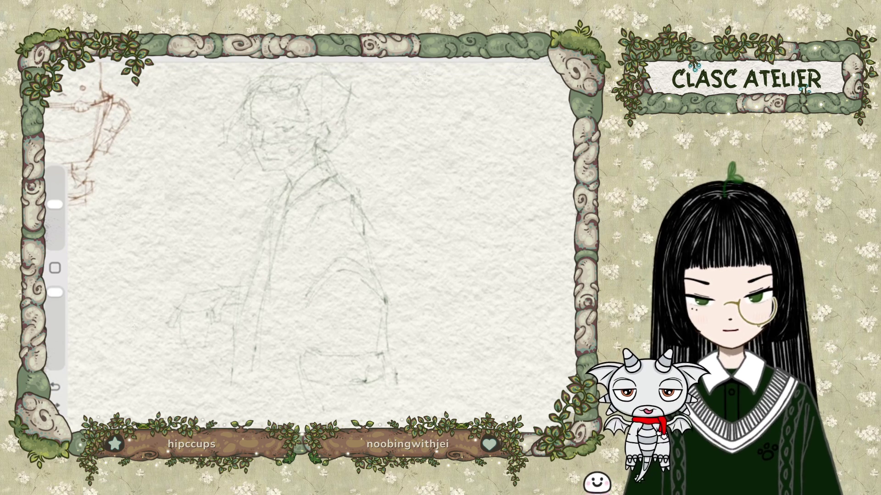
key(b)
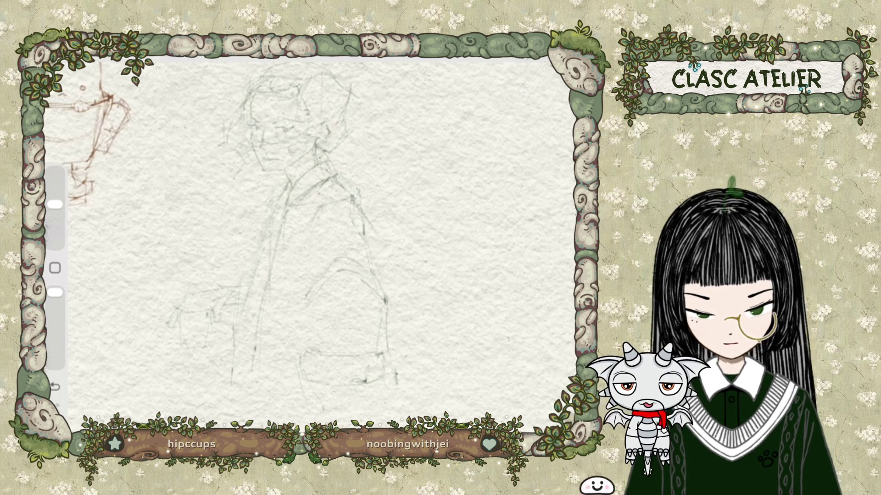
key(ctrl+z)
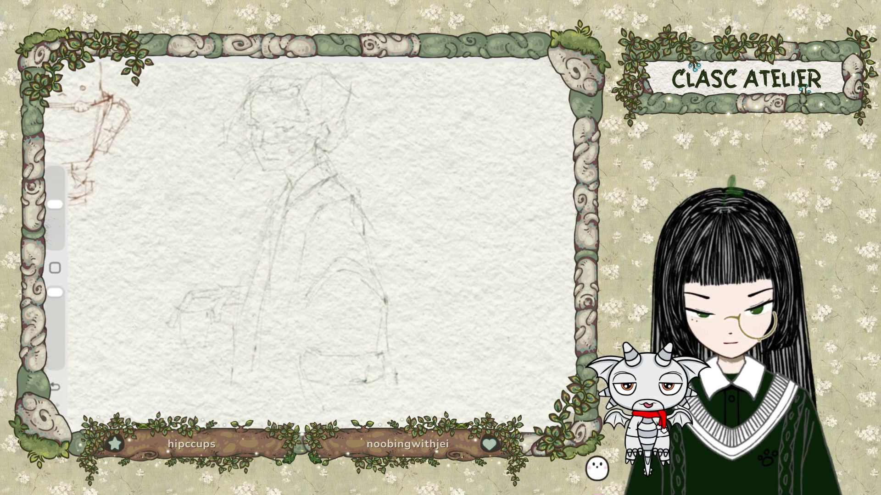
Step: Undo one stroke, then slightly resize the lower-left hand sketch and flip it vertically
click(55, 387)
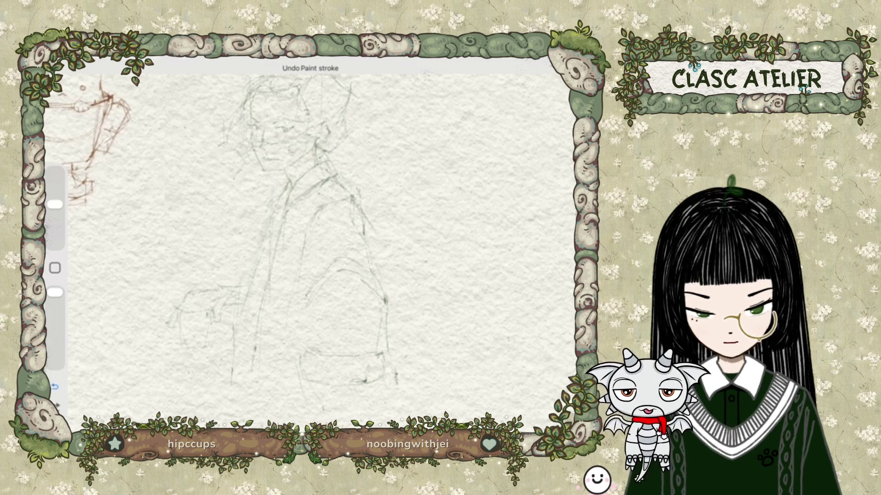
click(155, 56)
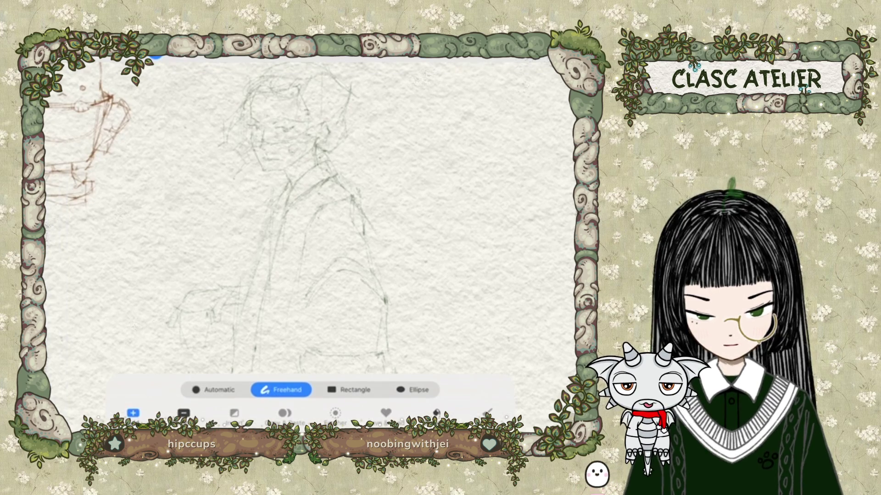
drag(181, 287, 175, 289)
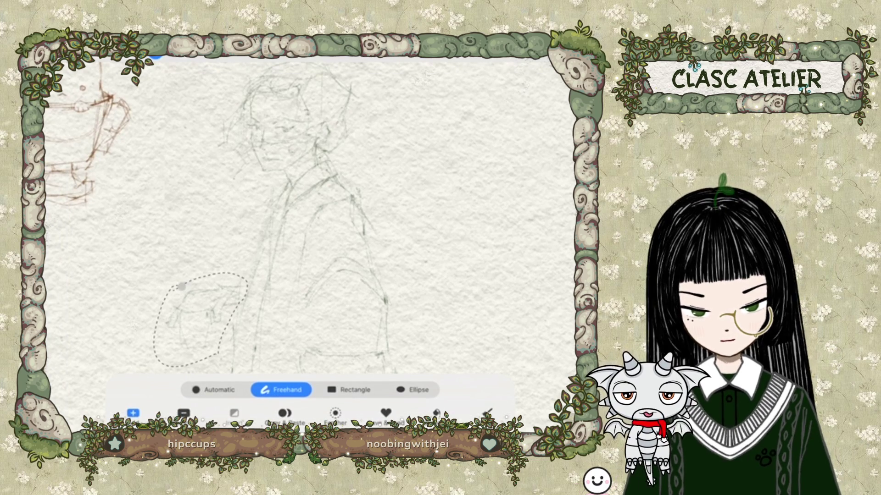
click(184, 56)
drag(163, 323, 168, 324)
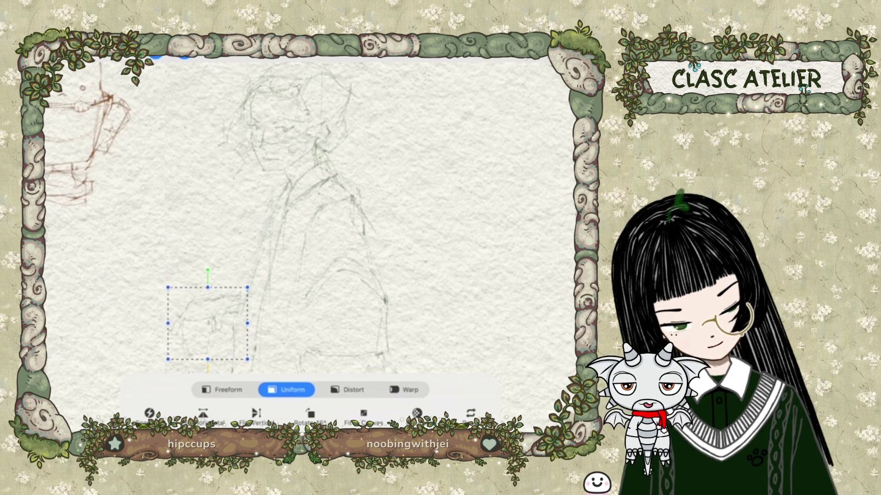
click(256, 415)
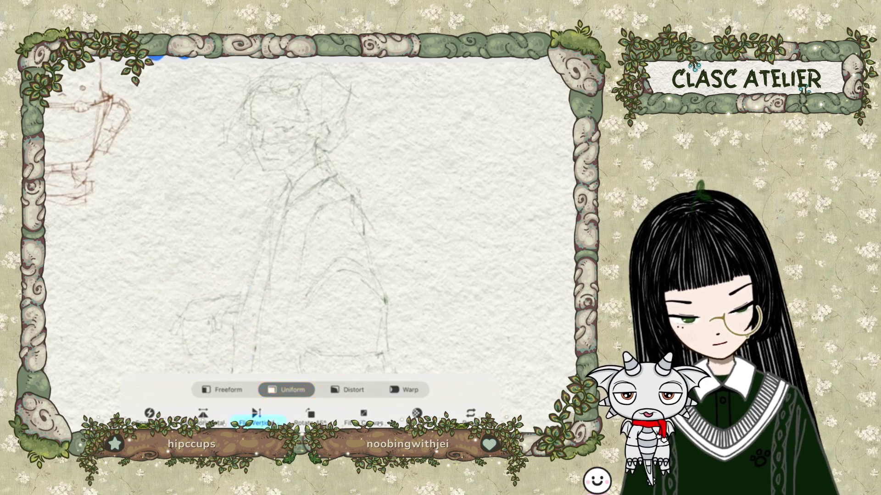
click(183, 56)
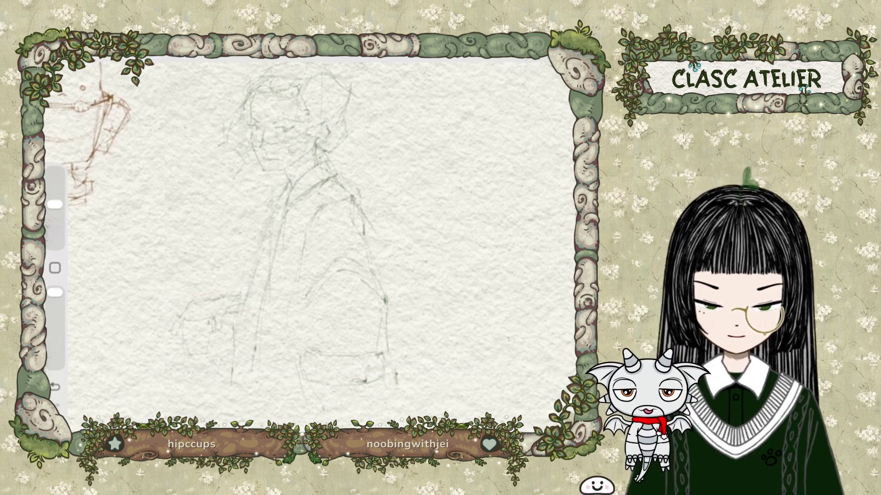
Step: Open and close the brush library, then pan to the empty area right of the figure
click(468, 50)
click(184, 229)
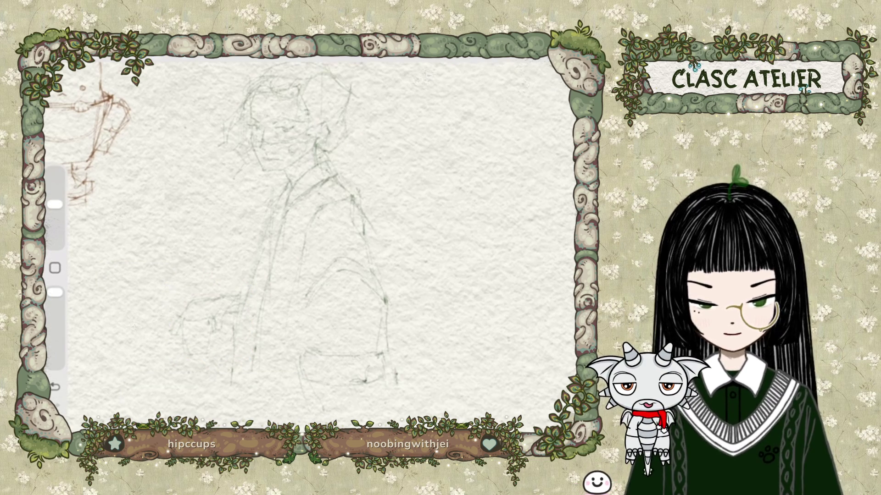
mouse_move(298, 230)
mouse_down()
mouse_move(215, 220)
mouse_move(190, 229)
mouse_up()
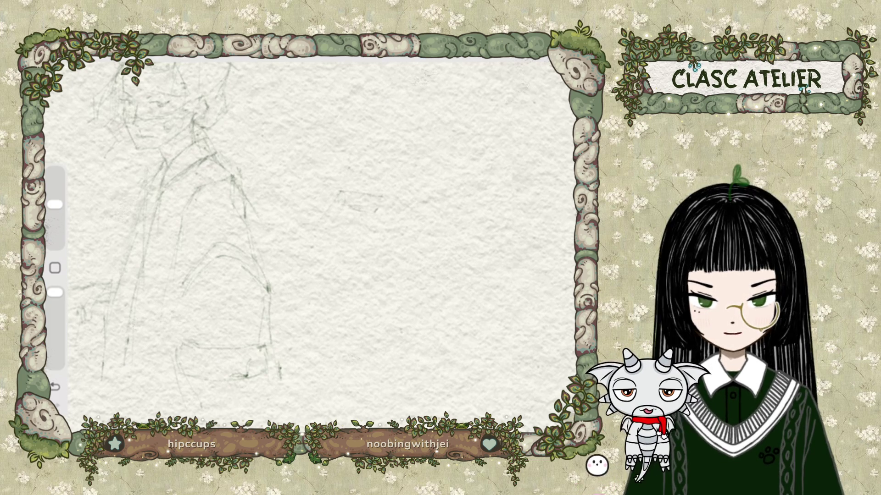
Step: Extend a sketch line downward, then lasso the rough middle head sketch and clear it
drag(324, 222, 317, 229)
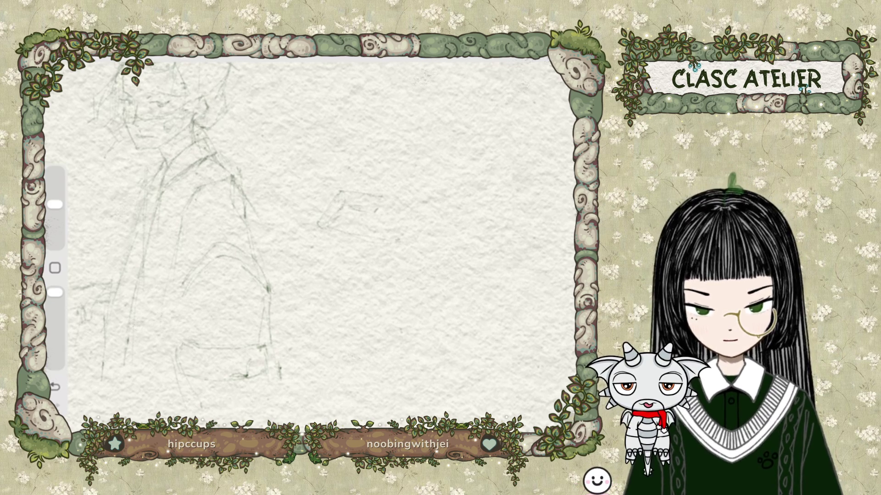
click(155, 55)
mouse_move(339, 174)
mouse_down()
mouse_move(312, 263)
mouse_move(341, 175)
mouse_move(413, 238)
mouse_up()
click(340, 174)
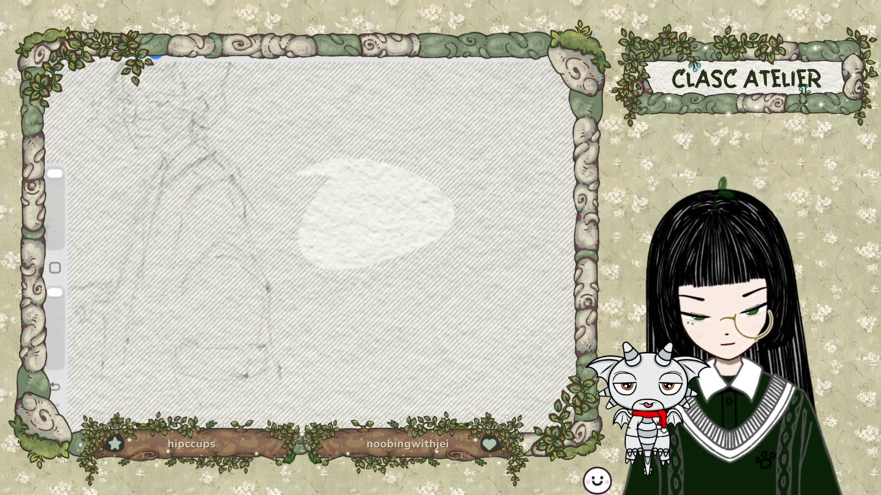
click(155, 55)
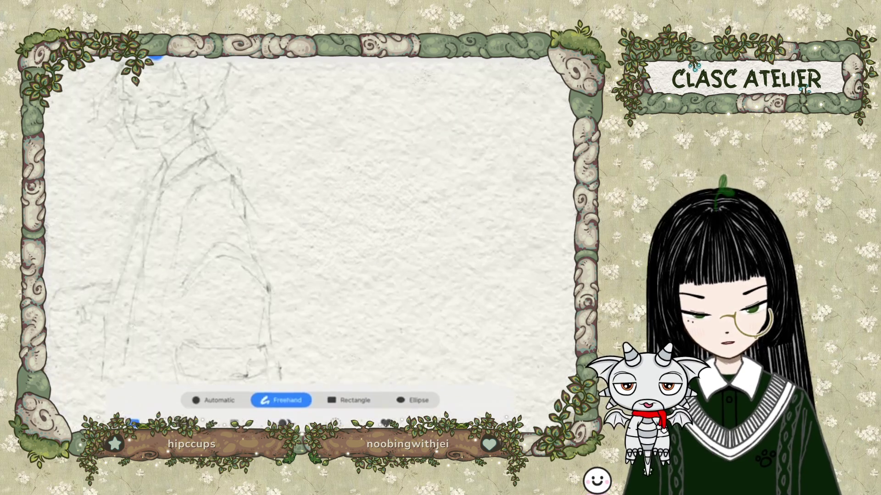
Step: With a smaller pencil, draw vertical, top and right construction lines boxing in the head
click(155, 55)
drag(55, 173, 55, 204)
drag(321, 164, 320, 211)
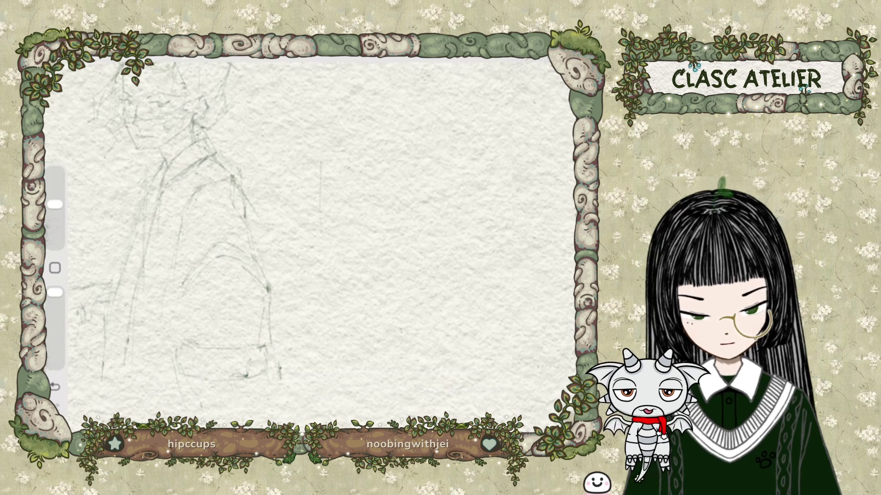
mouse_move(321, 162)
mouse_down()
mouse_move(427, 160)
mouse_move(420, 224)
mouse_up()
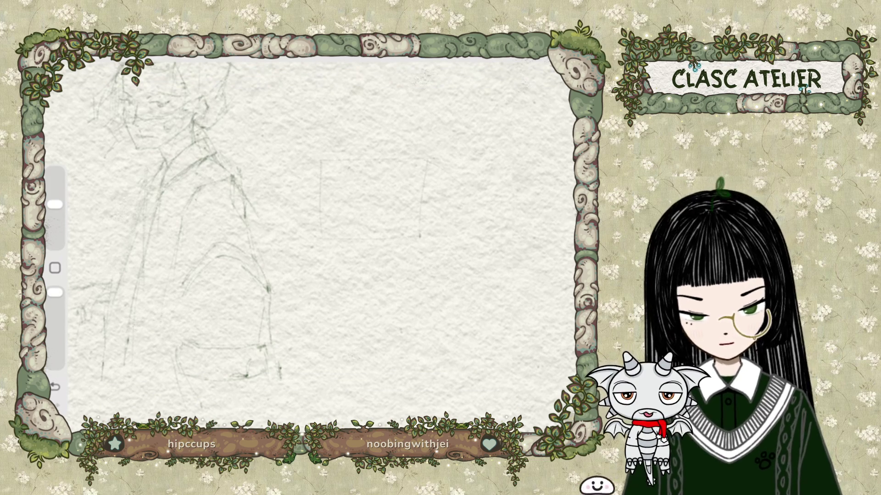
mouse_move(427, 161)
mouse_down()
mouse_move(518, 176)
mouse_move(467, 222)
mouse_up()
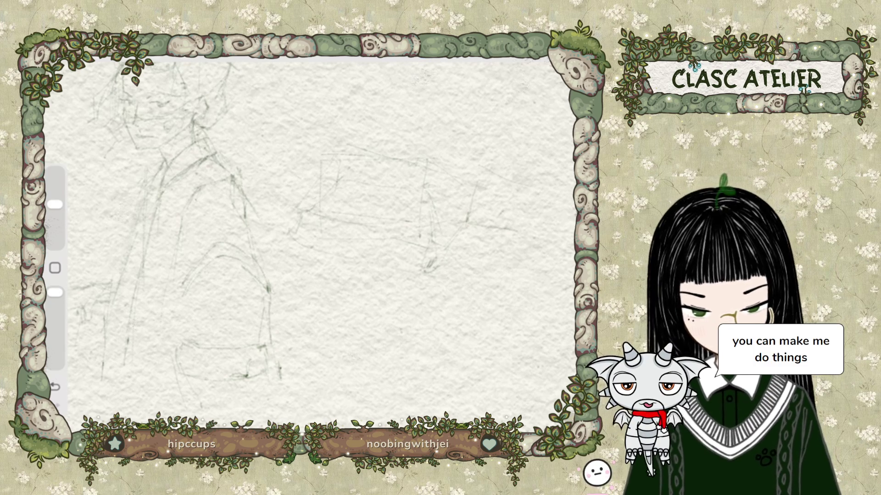
Step: Add lower outline strokes beneath the new head box for the second figure
mouse_move(293, 352)
mouse_down()
mouse_move(344, 370)
mouse_move(374, 406)
mouse_up()
drag(334, 374, 319, 382)
drag(418, 367, 406, 383)
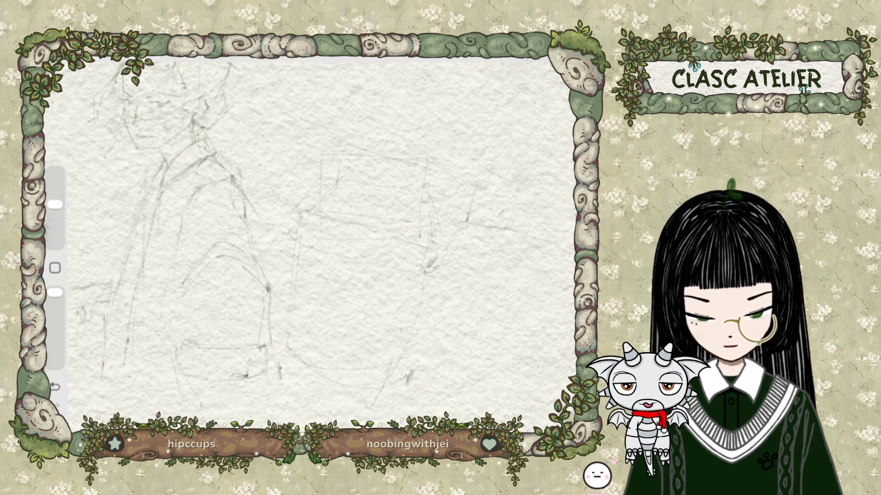
click(155, 56)
Step: Lasso the new head sketch, shrink it, move it higher up-left, and commit the transform
drag(317, 126, 284, 127)
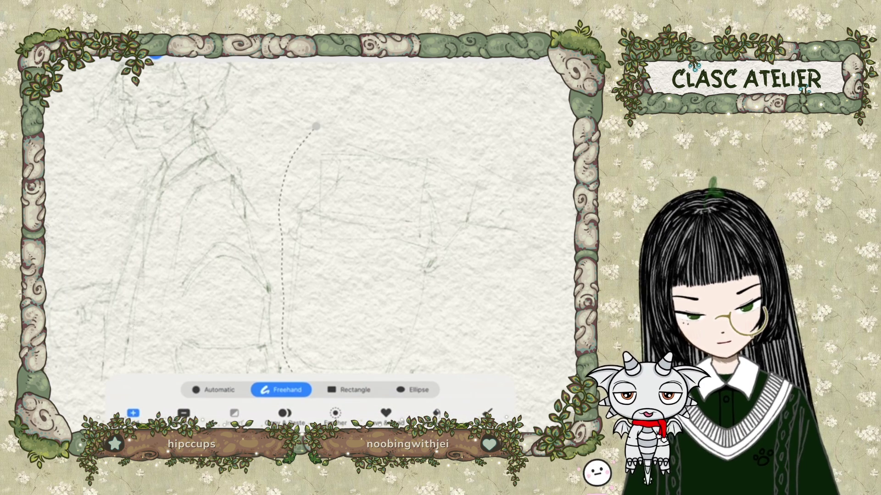
click(184, 55)
drag(285, 141, 370, 232)
drag(456, 320, 386, 202)
drag(305, 102, 383, 187)
mouse_move(427, 231)
mouse_down()
mouse_move(380, 242)
mouse_move(369, 232)
mouse_up()
click(183, 55)
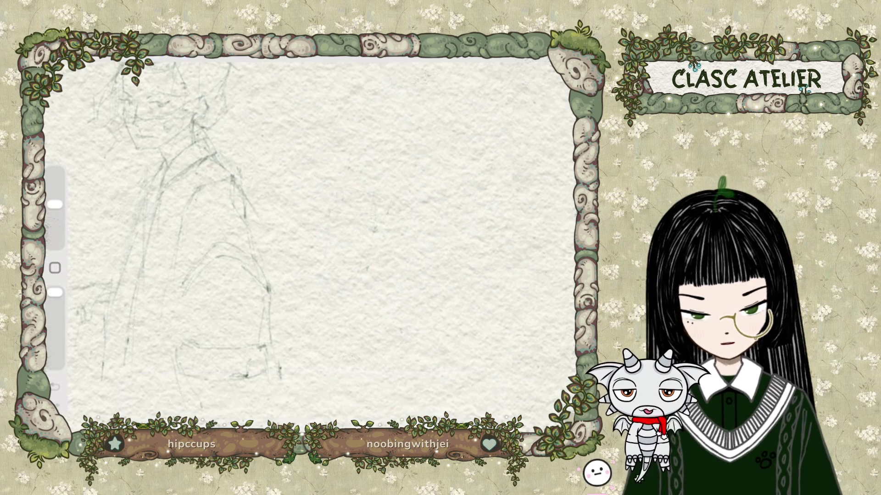
Step: Make a trial oval freehand selection, clear it, and pan to show the whole figure
click(155, 55)
mouse_move(353, 138)
mouse_down()
mouse_move(348, 129)
mouse_move(339, 273)
mouse_up()
click(375, 152)
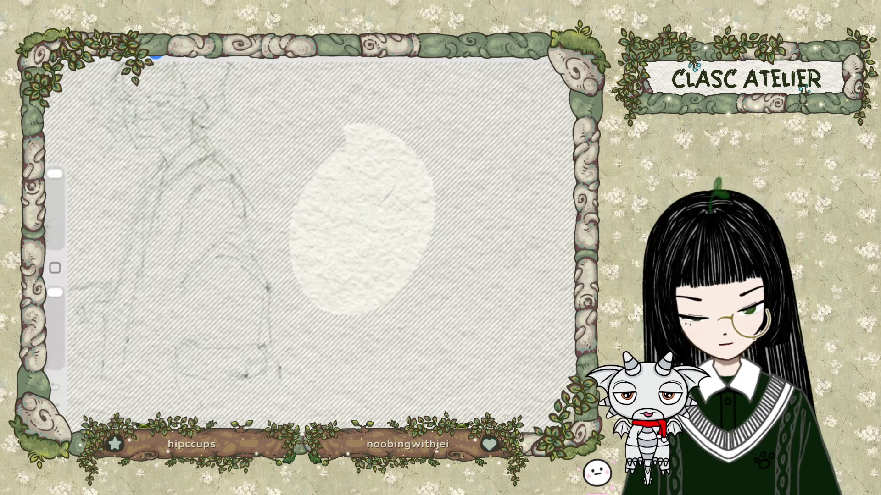
click(155, 55)
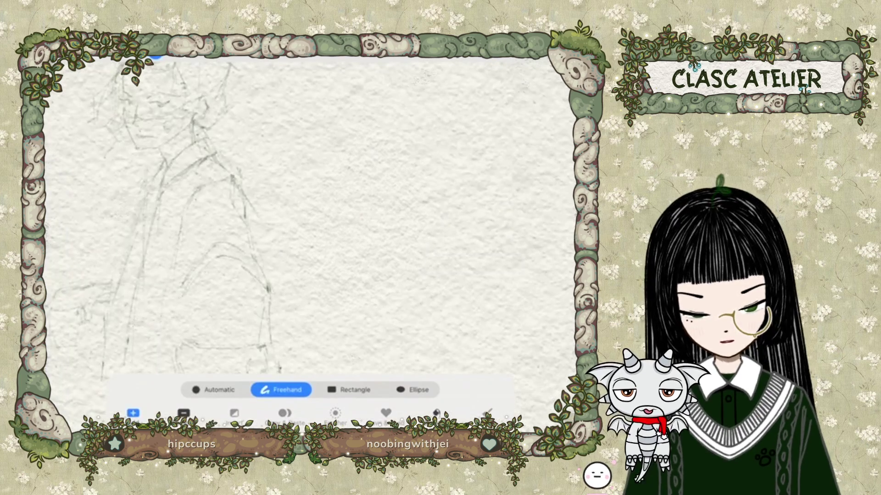
drag(229, 229, 312, 206)
scroll(307, 206, down, 3)
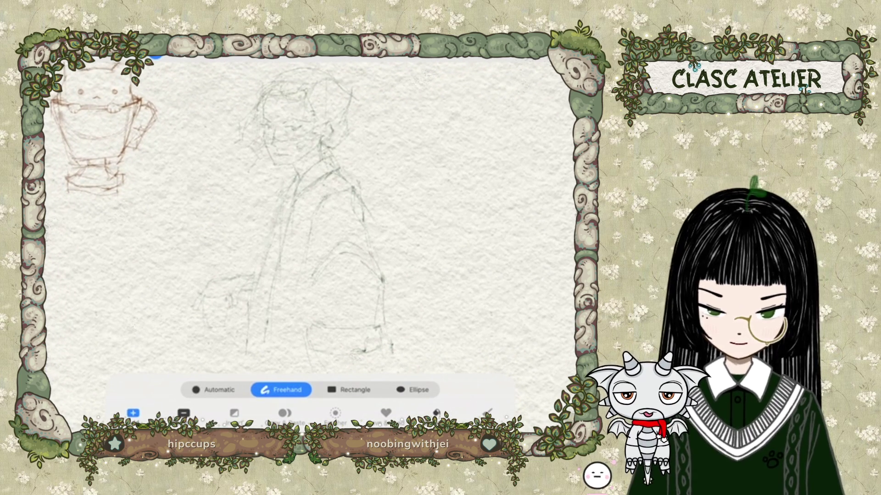
Step: Leave selection mode, then undo and restore the last pencil lines
scroll(302, 211, up, 3)
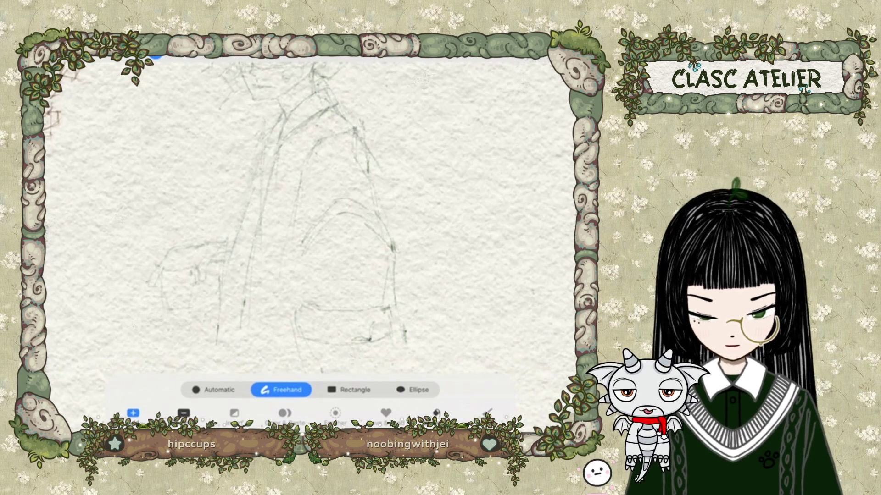
click(155, 55)
scroll(307, 211, up, 2)
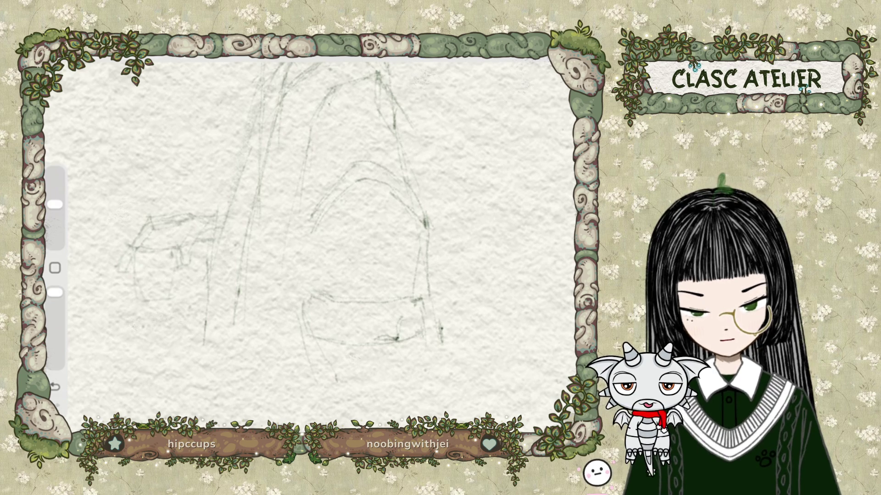
key(ctrl+z)
key(ctrl+shift+z)
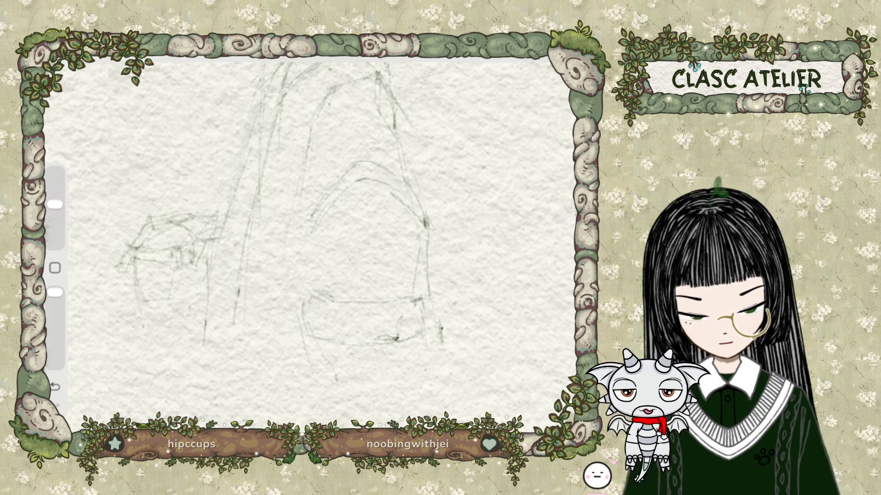
Step: Refine the box outline with pencil strokes along its right edge and base
drag(190, 269, 180, 308)
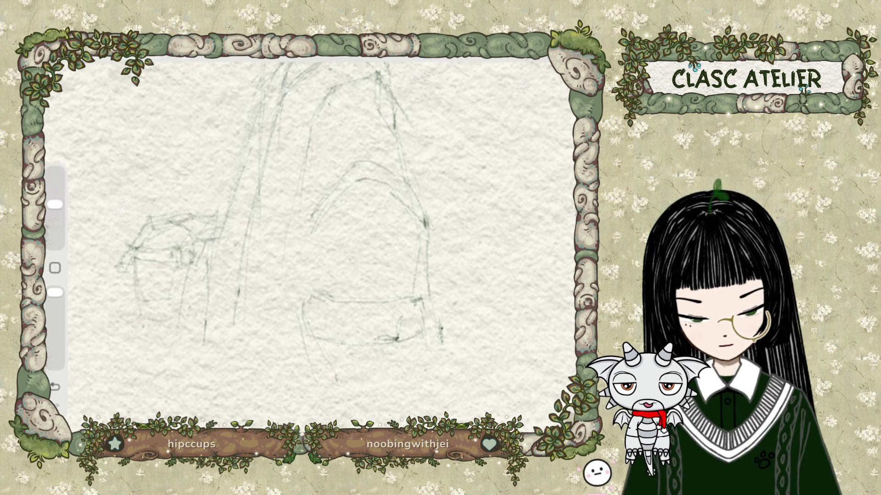
drag(191, 262, 187, 287)
drag(139, 321, 154, 322)
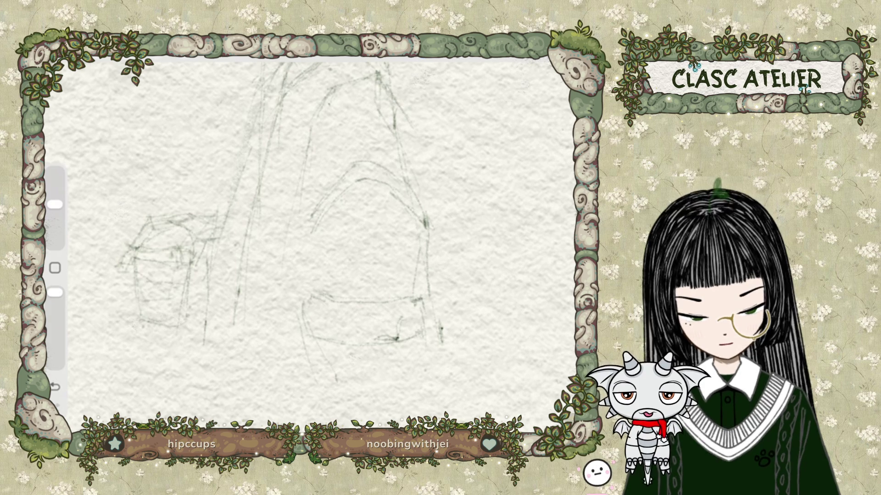
mouse_move(192, 285)
mouse_down()
mouse_move(185, 318)
mouse_move(144, 326)
mouse_move(184, 319)
mouse_up()
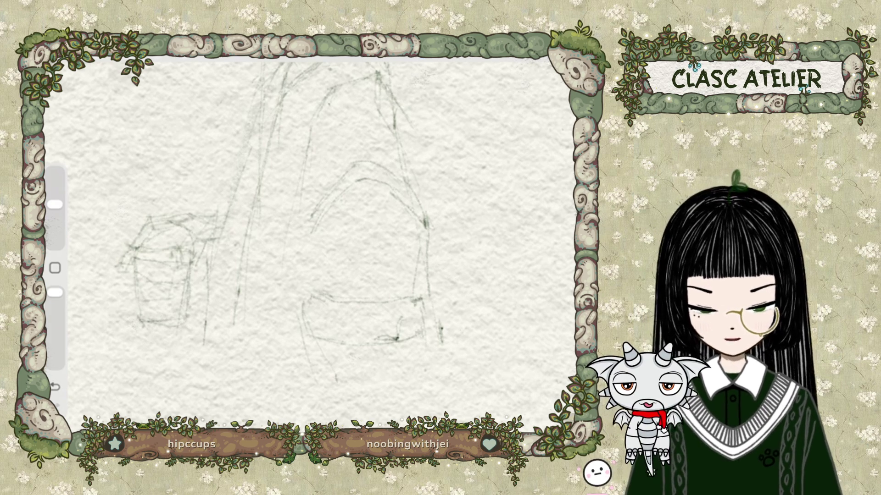
scroll(312, 239, down, 5)
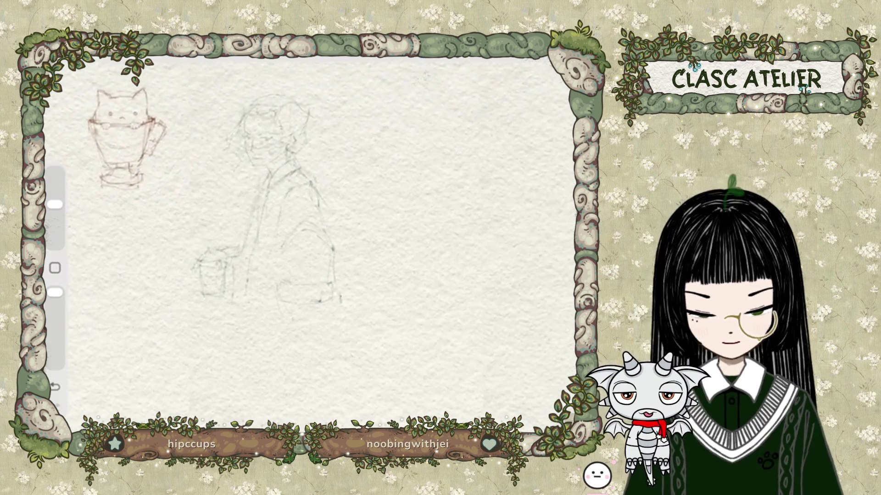
scroll(298, 206, up, 3)
scroll(298, 206, up, 3)
scroll(298, 207, down, 1)
scroll(299, 206, down, 1)
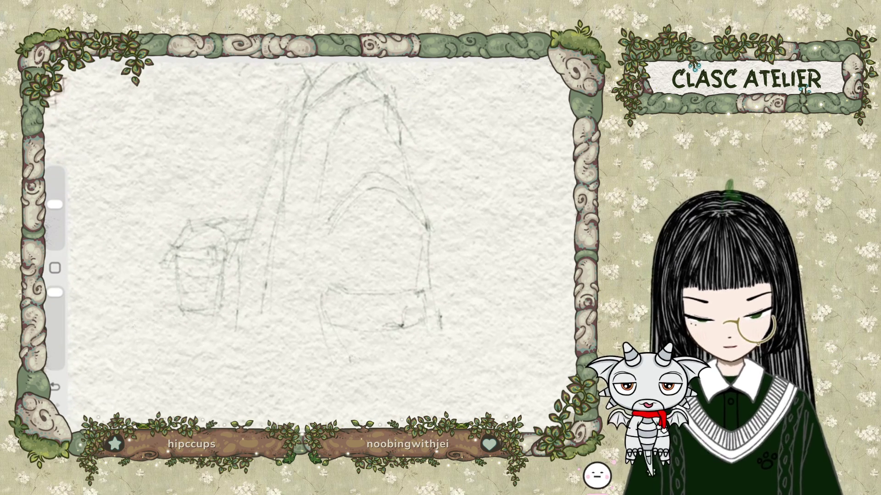
scroll(294, 206, down, 4)
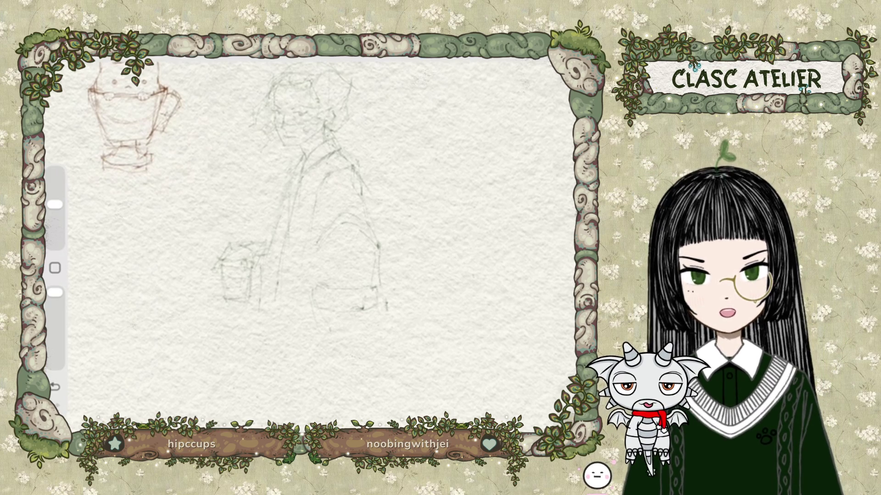
scroll(302, 229, up, 2)
scroll(303, 230, up, 1)
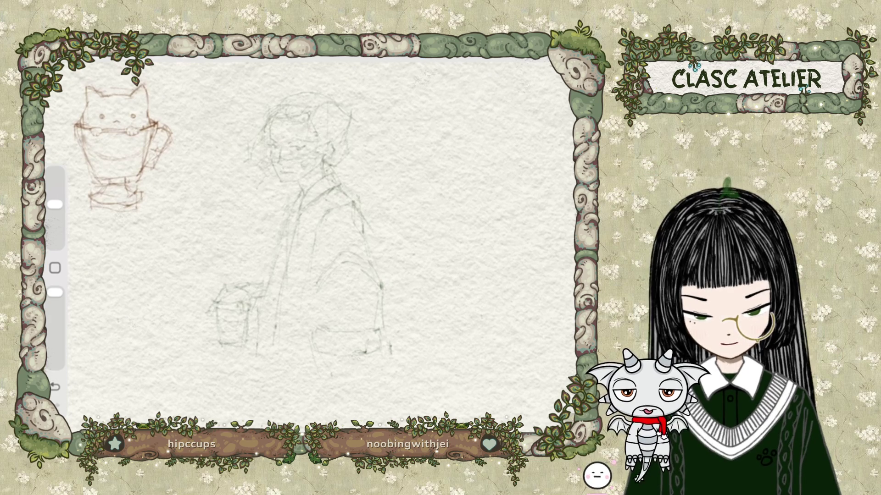
Step: Lasso the old small box sketch and move it up to the top-left
key(s)
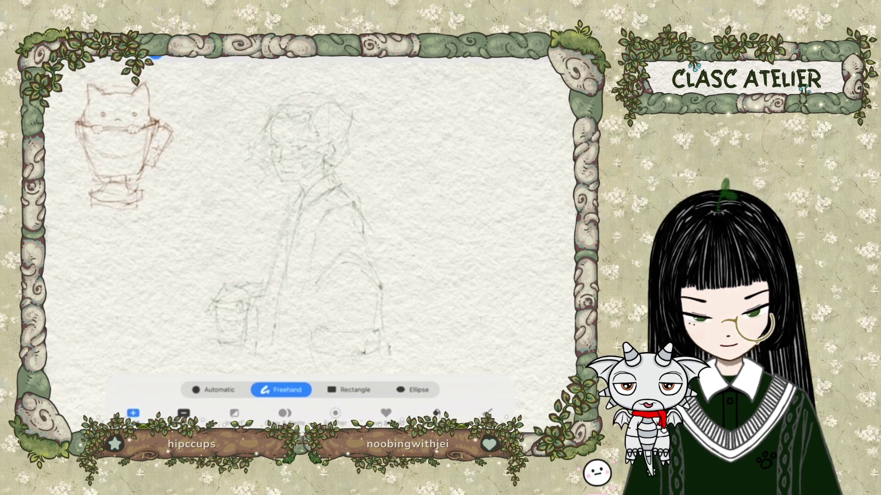
scroll(302, 206, up, 2)
scroll(302, 207, up, 1)
drag(173, 213, 158, 220)
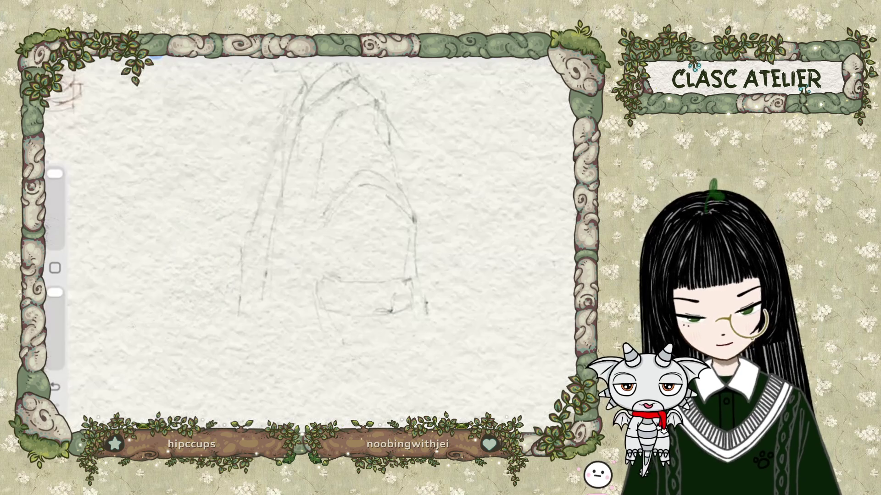
drag(207, 261, 147, 119)
scroll(303, 207, up, 3)
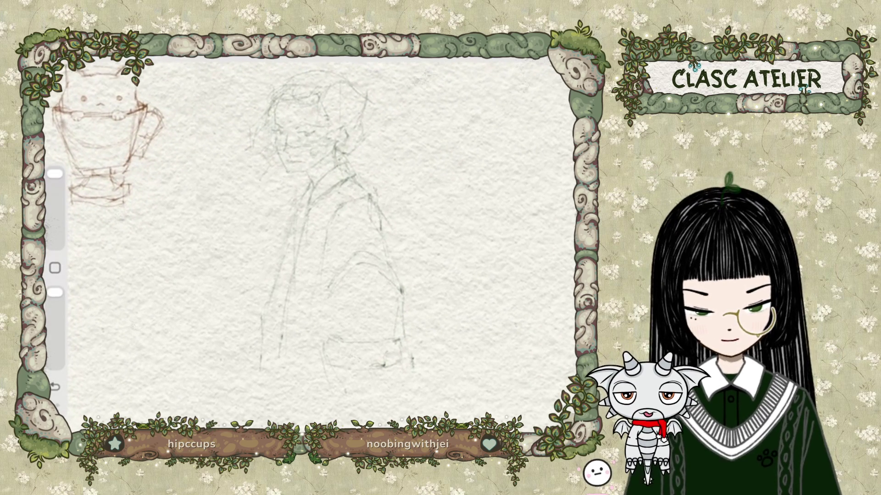
scroll(302, 206, up, 2)
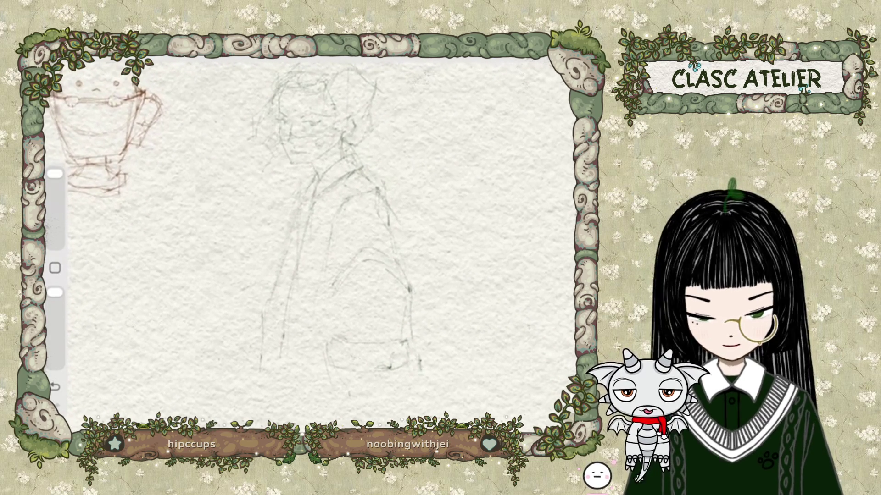
scroll(303, 206, up, 2)
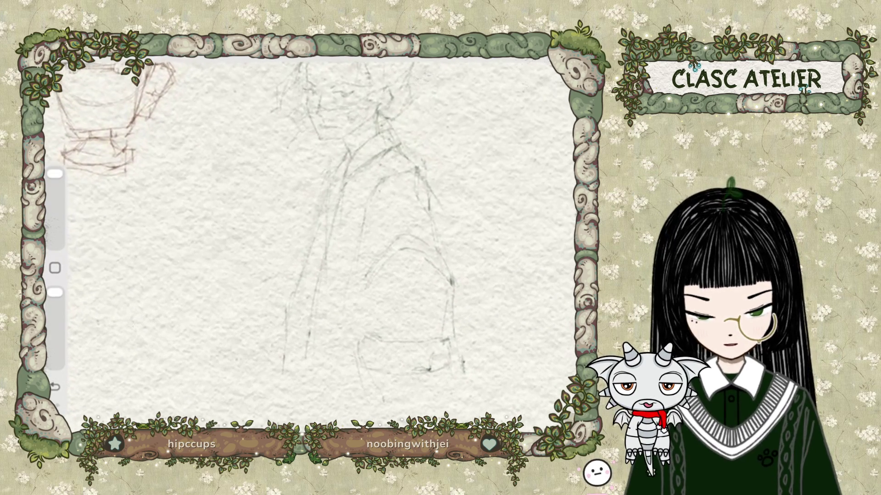
Step: Reduce the brush size and draw the new box's left and right vertical sides
drag(56, 173, 55, 204)
scroll(302, 206, up, 2)
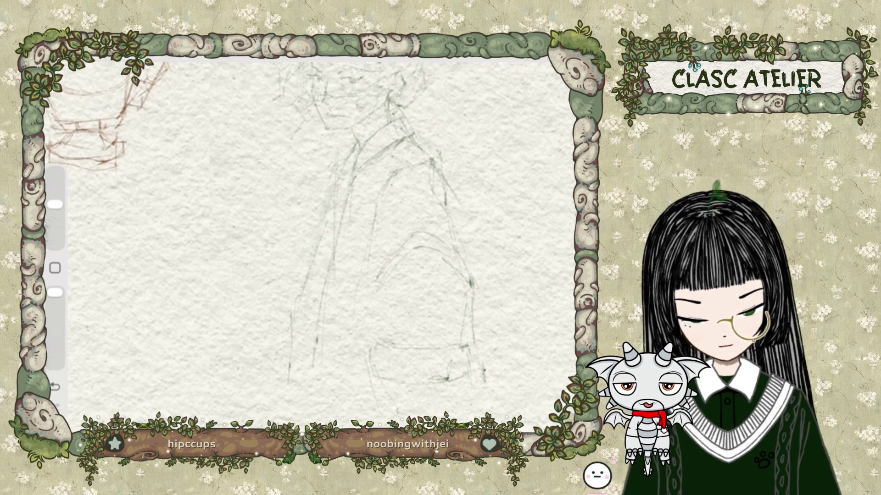
key(ctrl+z)
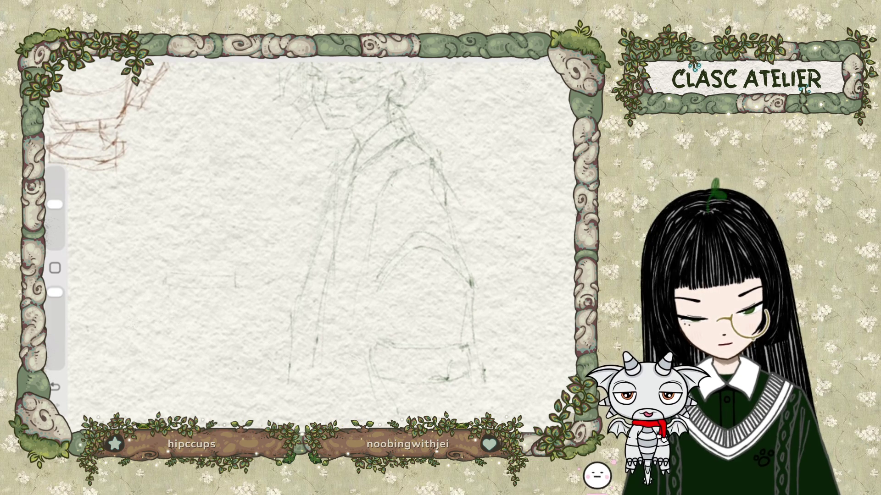
drag(169, 283, 170, 337)
drag(230, 290, 228, 338)
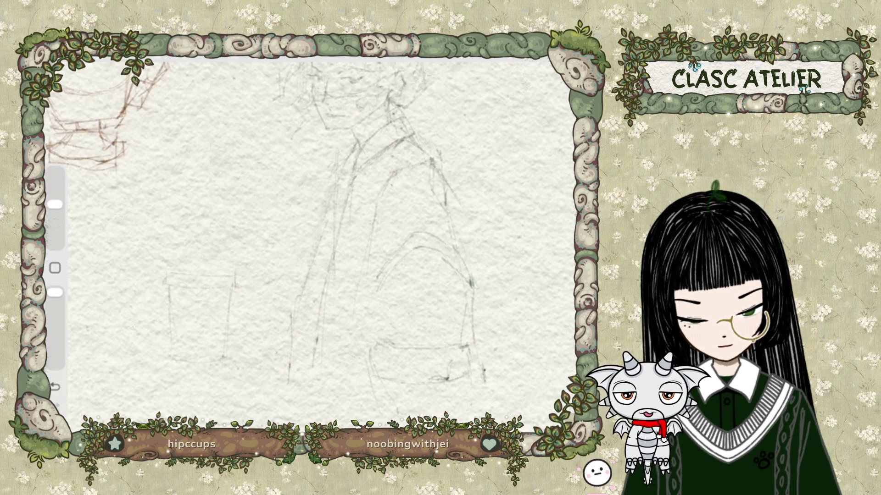
Step: Move the new box sketch up-left with a slight tilt, then lasso it
key(v)
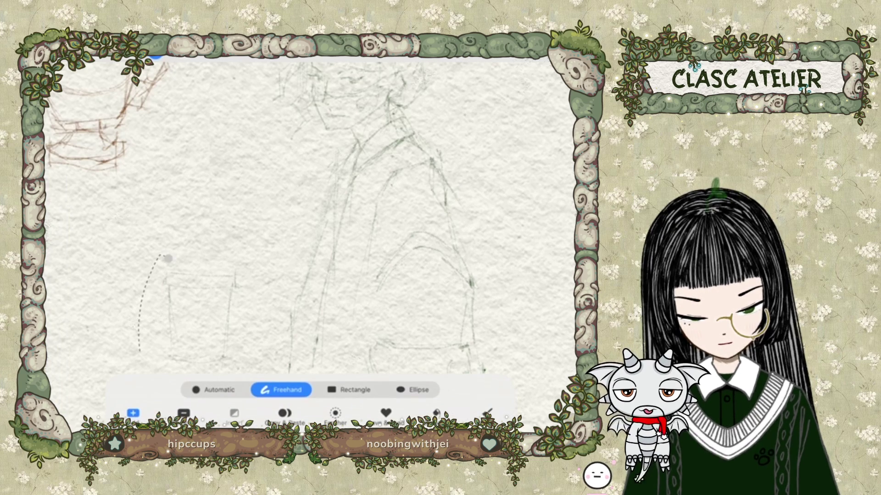
mouse_move(202, 319)
mouse_down()
mouse_move(176, 302)
mouse_move(178, 293)
mouse_up()
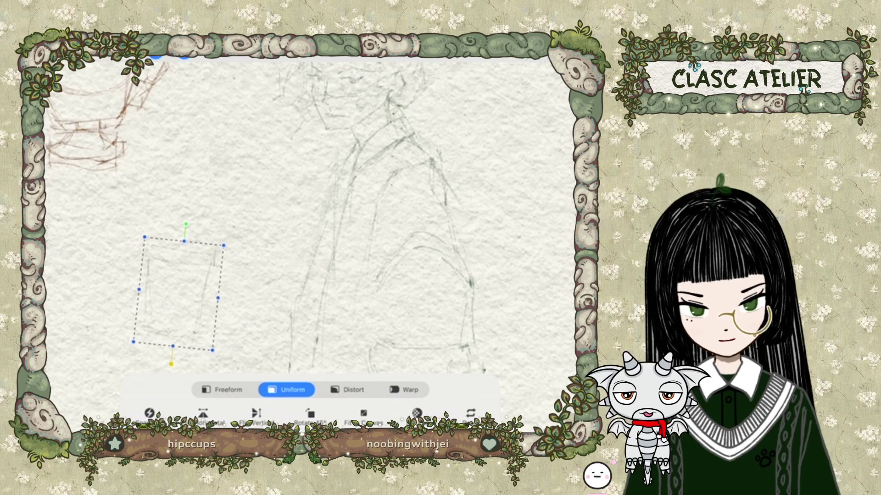
key(v)
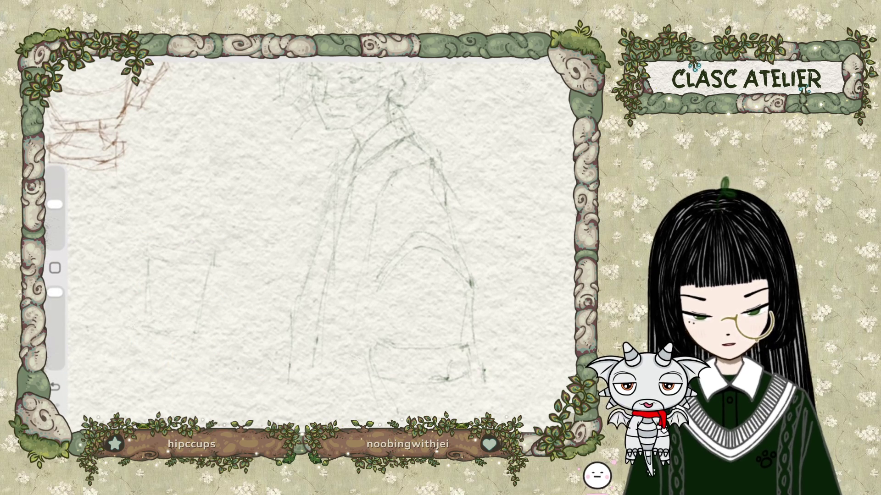
click(155, 54)
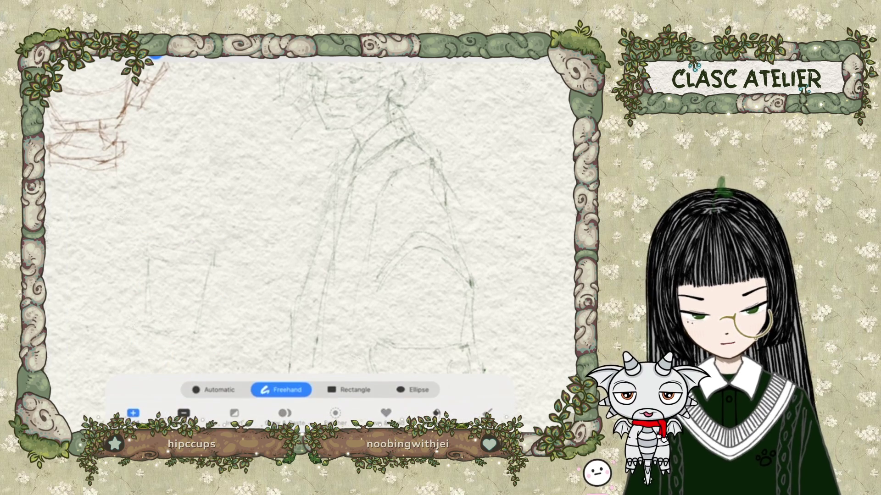
drag(146, 231, 110, 229)
click(155, 54)
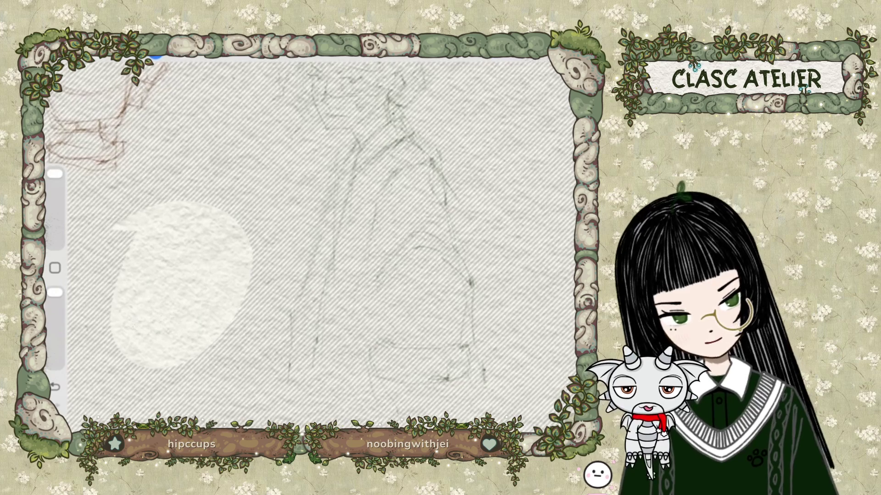
Step: Create Layer 5 as a new empty layer at the top of the layer stack
click(556, 55)
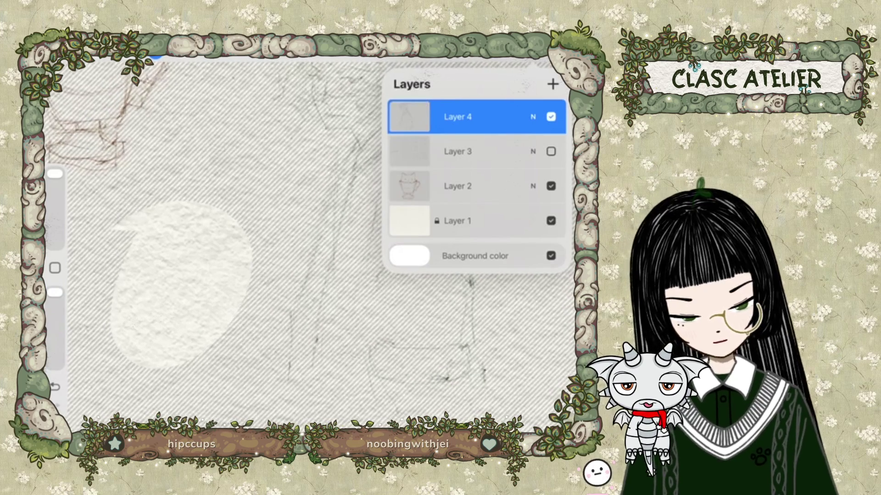
click(553, 84)
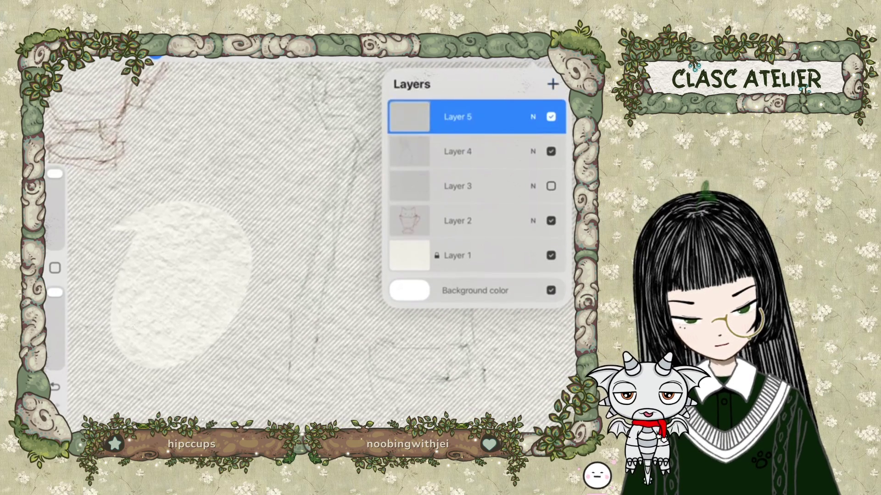
click(556, 55)
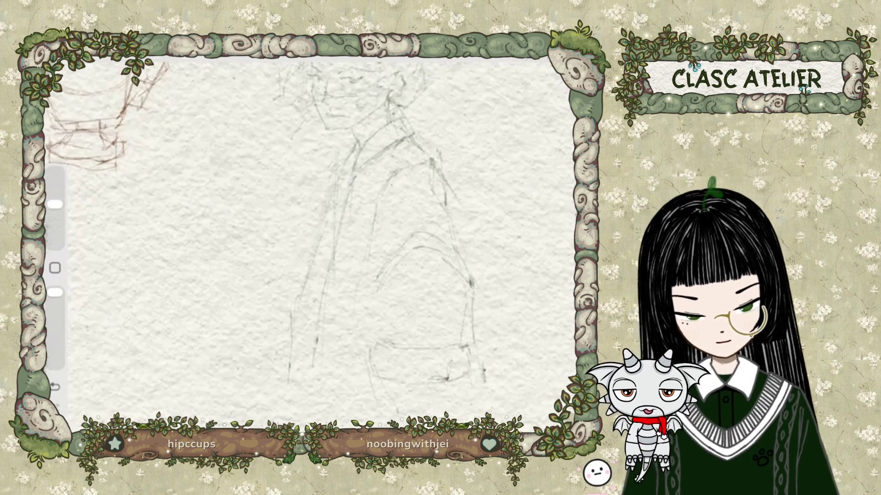
click(504, 55)
click(505, 55)
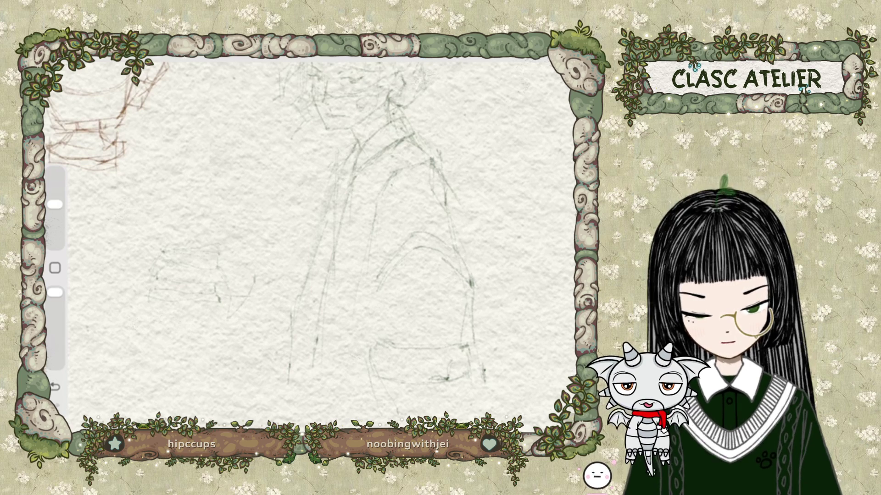
Step: Lasso and delete the faint stray strokes left of the figure
click(155, 56)
drag(163, 266, 216, 202)
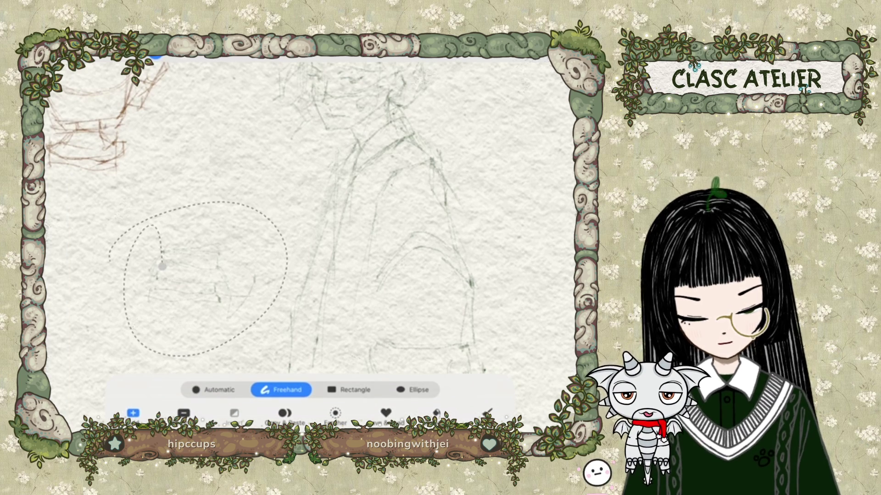
key(Delete)
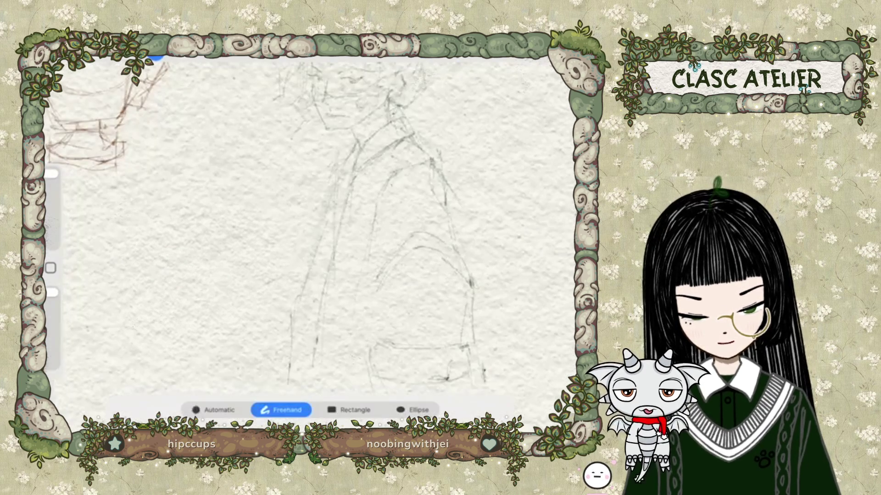
scroll(321, 230, down, 3)
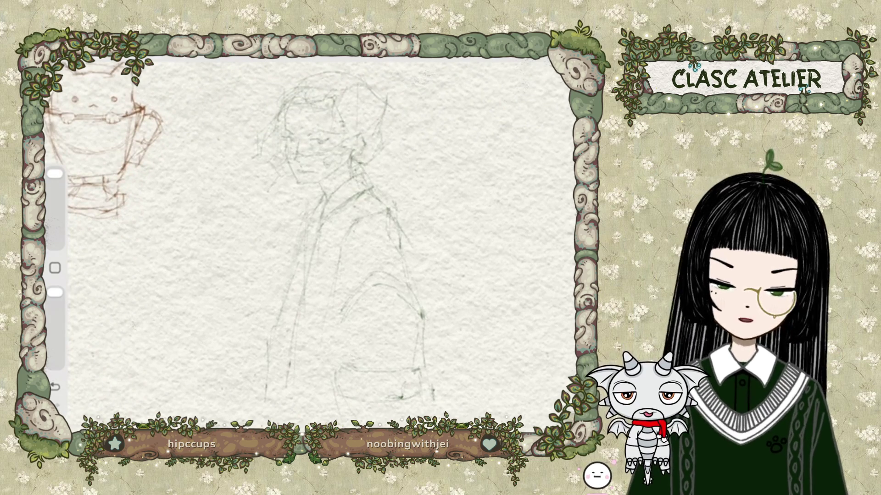
scroll(321, 229, right, 3)
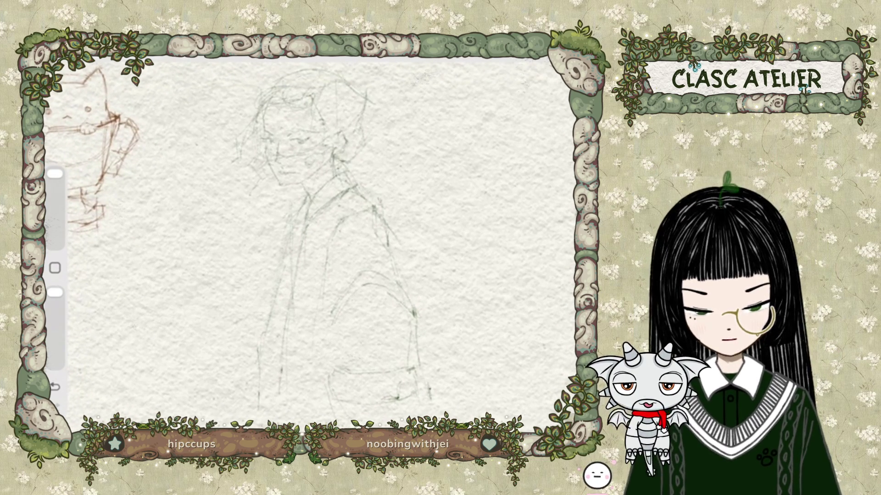
scroll(293, 229, up, 2)
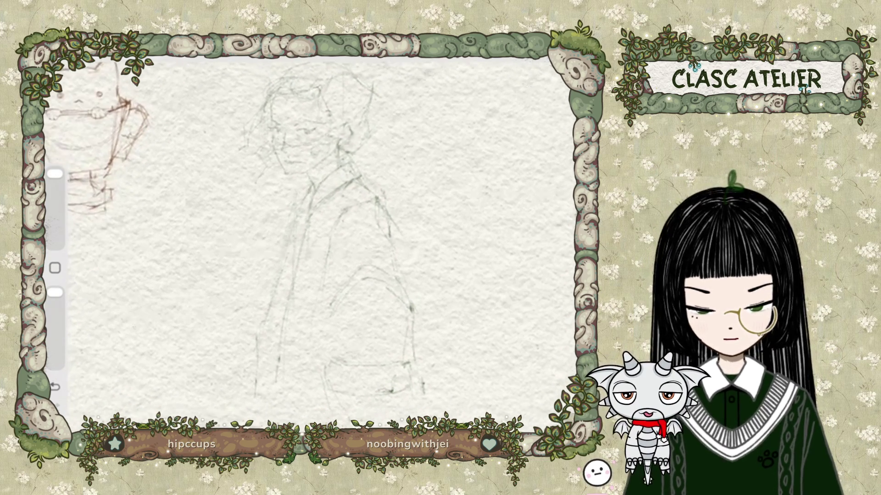
Step: Duplicate Layer 4 twice to darken the figure's sketch lines
key(l)
click(459, 151)
drag(527, 152, 436, 152)
click(505, 151)
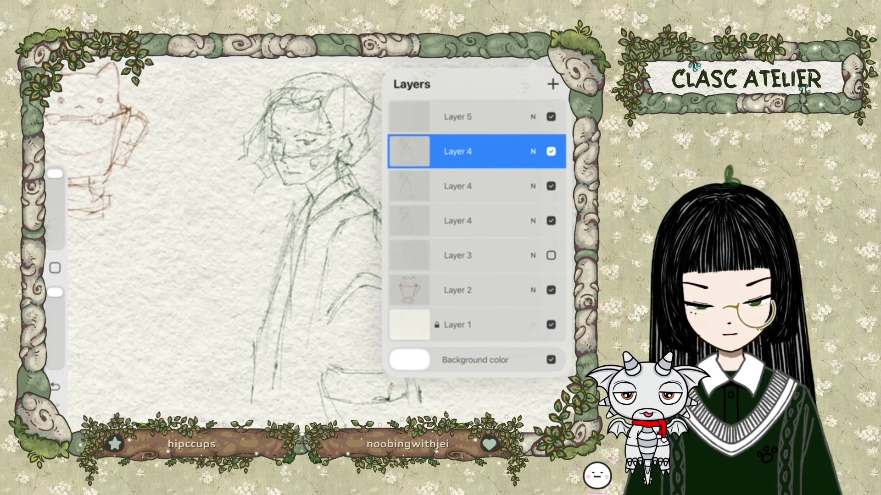
Step: Lower Layer 4's opacity to about 35%
key(l)
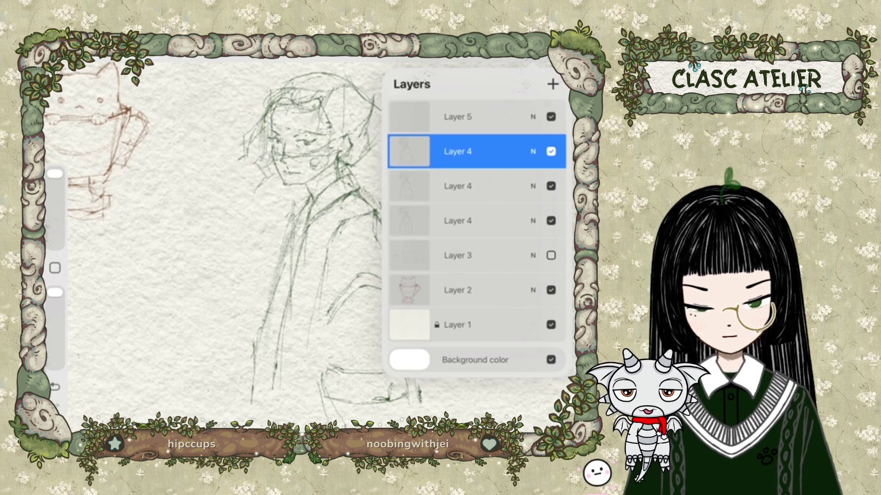
click(532, 152)
drag(556, 193, 452, 193)
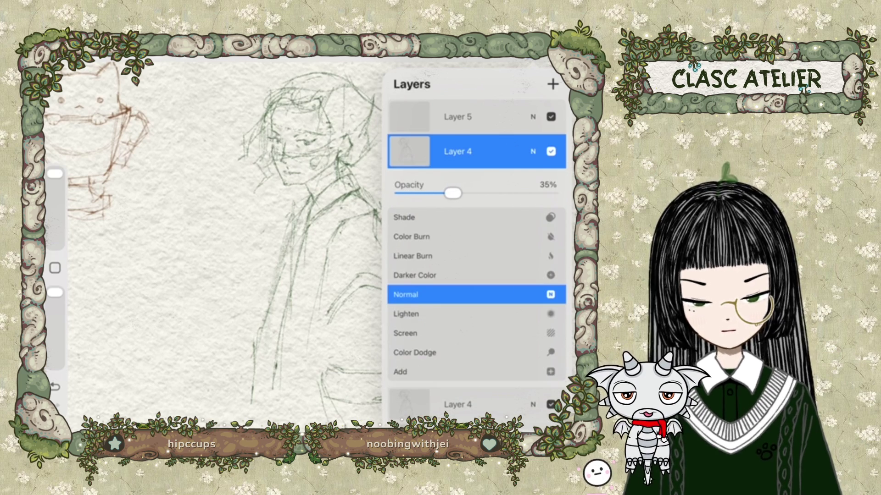
click(533, 151)
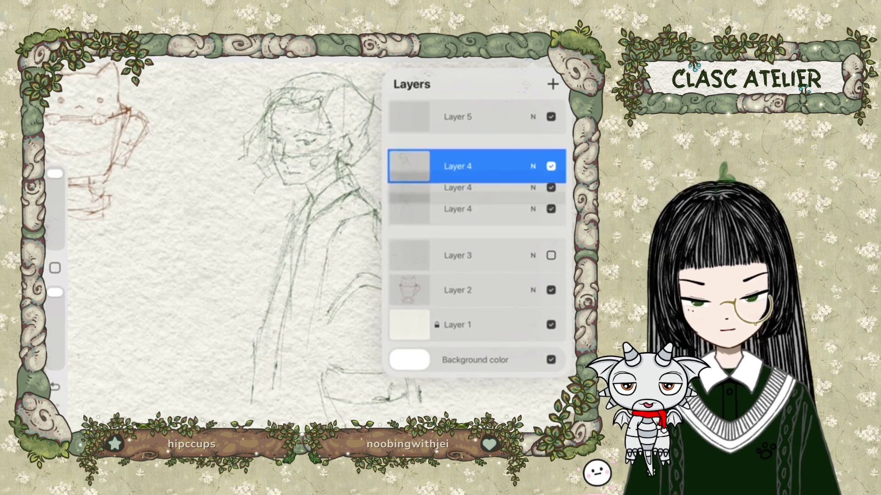
Step: Rename Layer 4 to 'miss a' and keep it selected
click(408, 151)
click(310, 81)
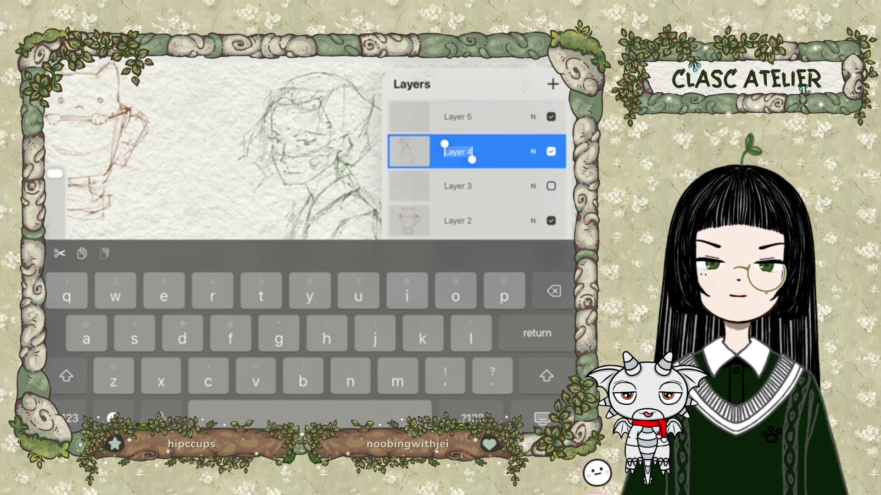
text(miss)
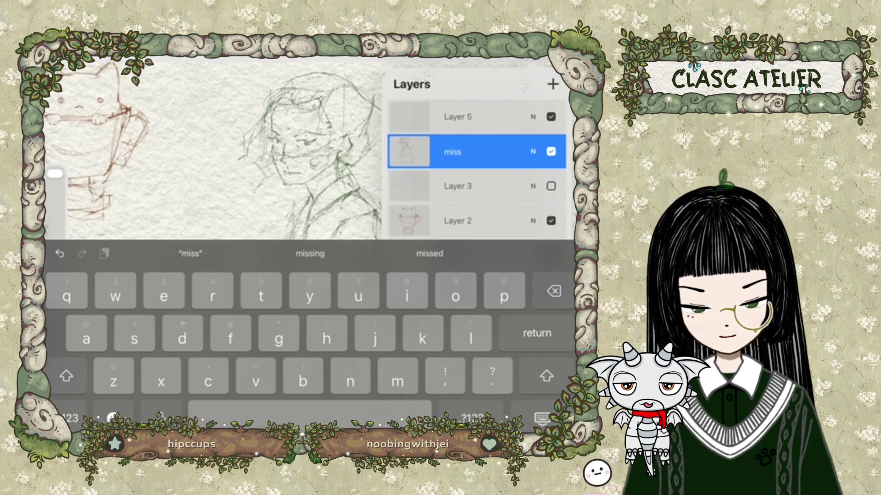
text( a)
key(Return)
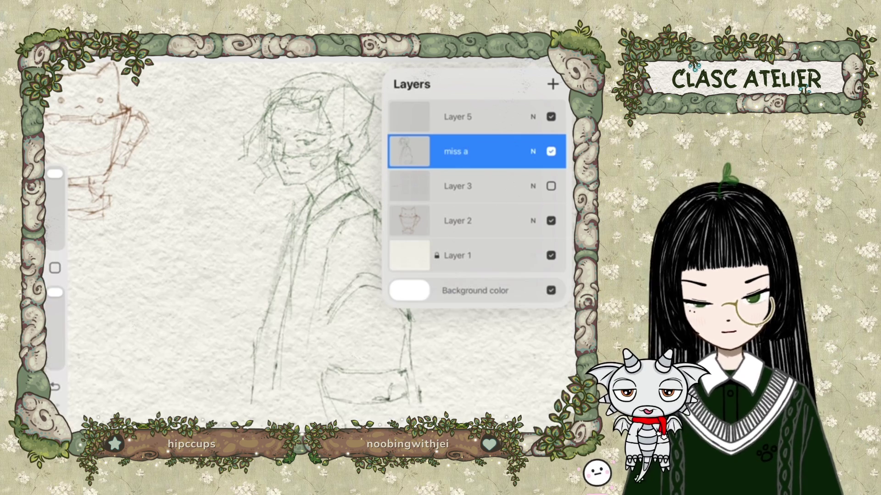
click(457, 117)
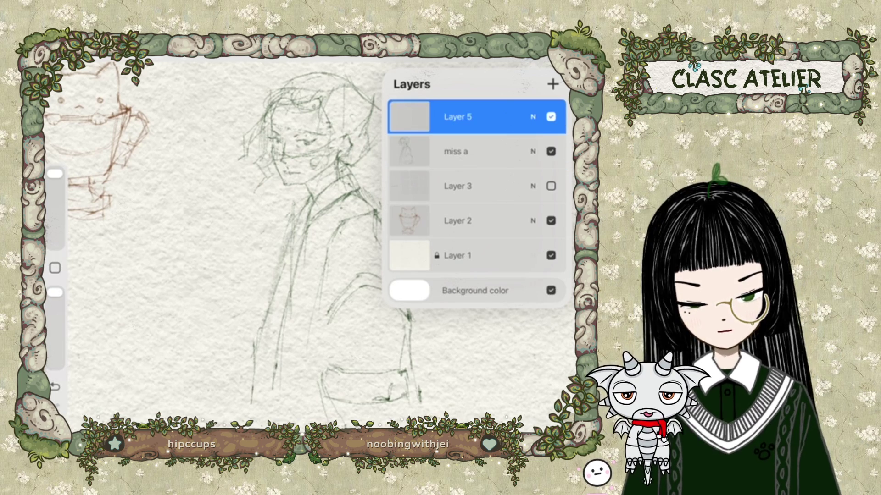
click(456, 152)
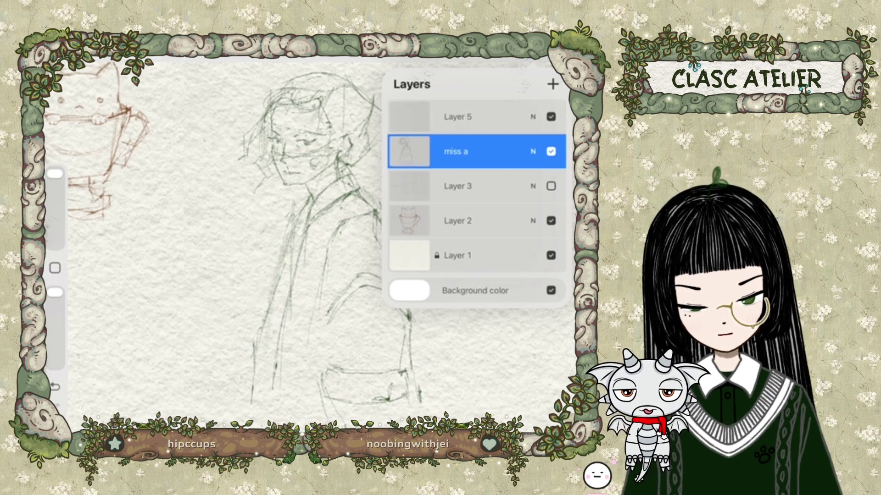
Step: Shrink the miss a figure sketch and shift it left, then undo the transform
click(183, 56)
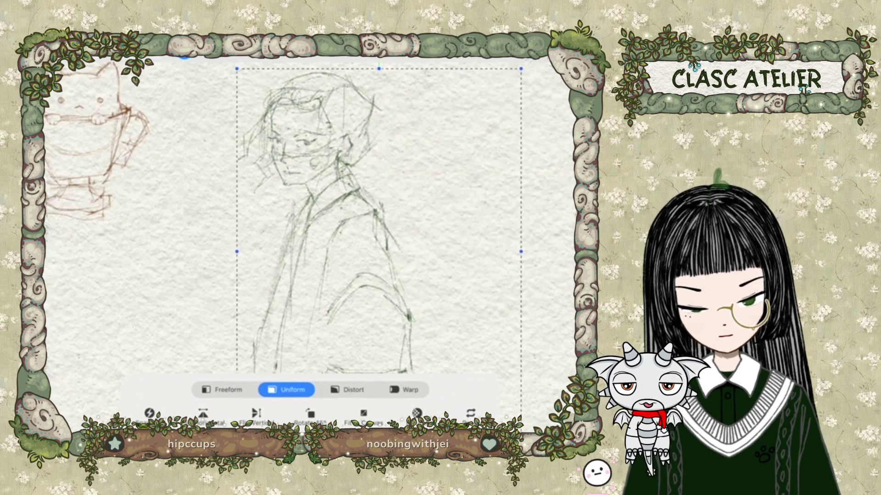
drag(321, 207, 272, 228)
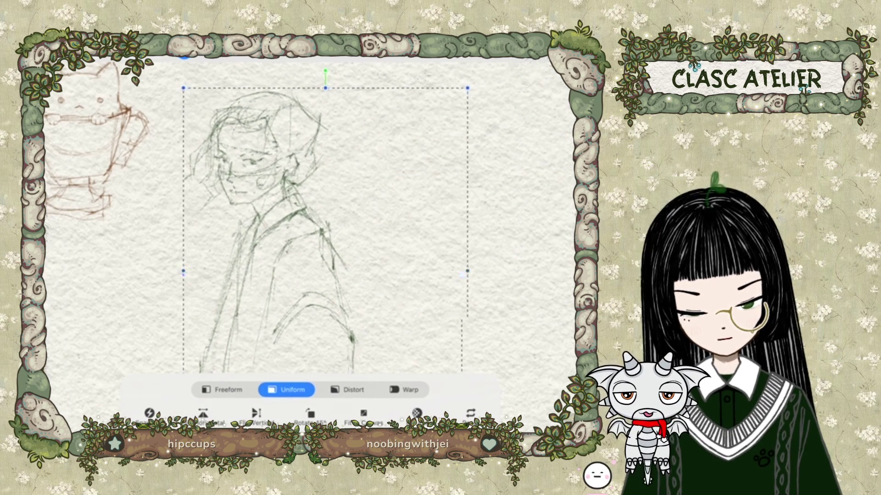
drag(467, 87, 432, 106)
drag(306, 239, 286, 224)
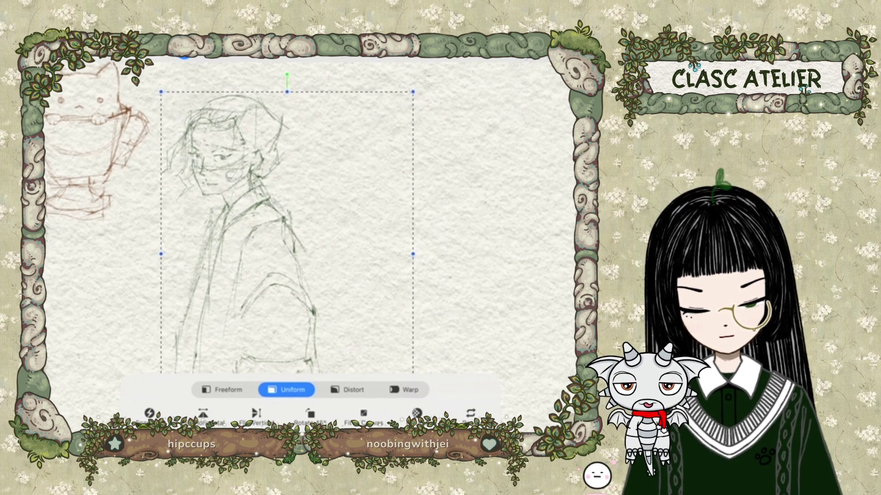
click(183, 56)
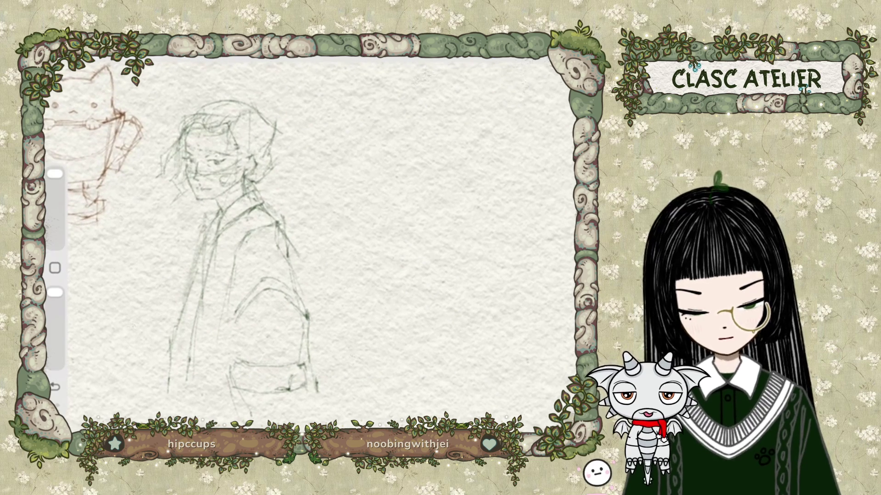
key(ctrl+z)
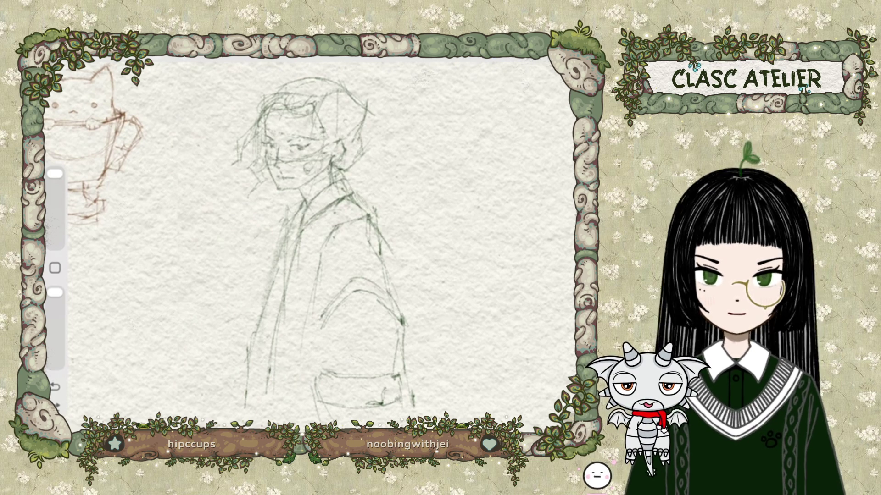
scroll(298, 239, down, 3)
Step: Shift the miss a figure sketch left, enlarge it slightly and nudge it upward
scroll(298, 239, down, 2)
scroll(298, 238, down, 2)
scroll(298, 238, down, 2)
scroll(298, 238, down, 2)
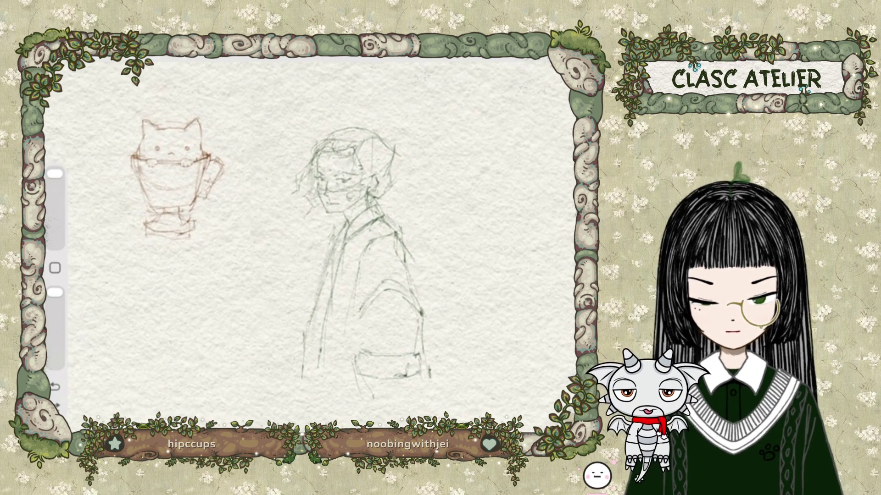
scroll(299, 239, right, 3)
scroll(299, 238, left, 1)
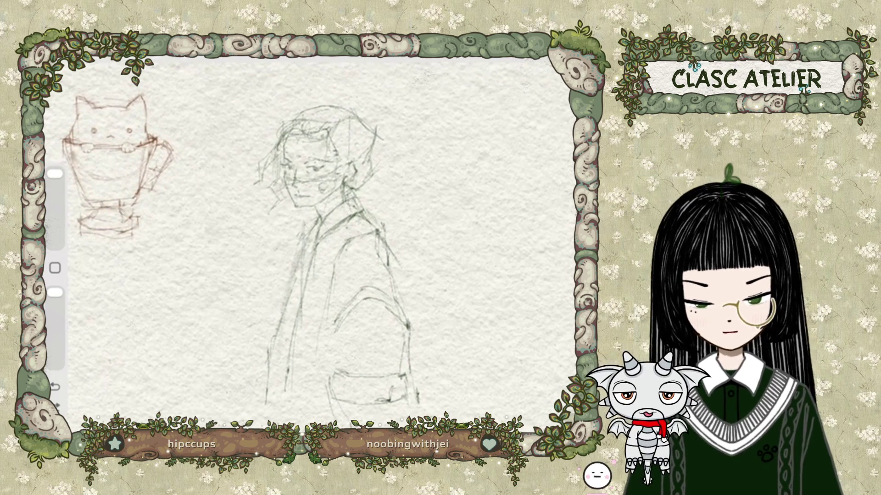
key(v)
drag(321, 230, 240, 239)
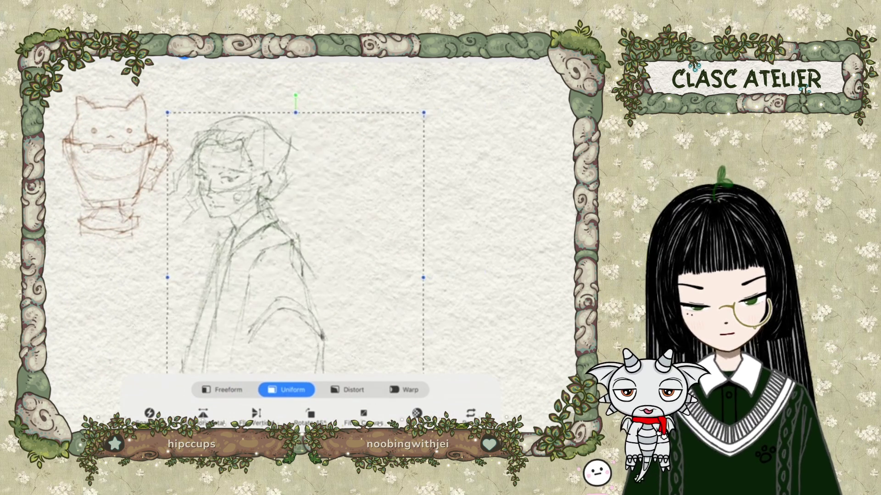
mouse_move(302, 239)
mouse_down()
mouse_move(305, 224)
mouse_move(354, 215)
mouse_move(314, 221)
mouse_up()
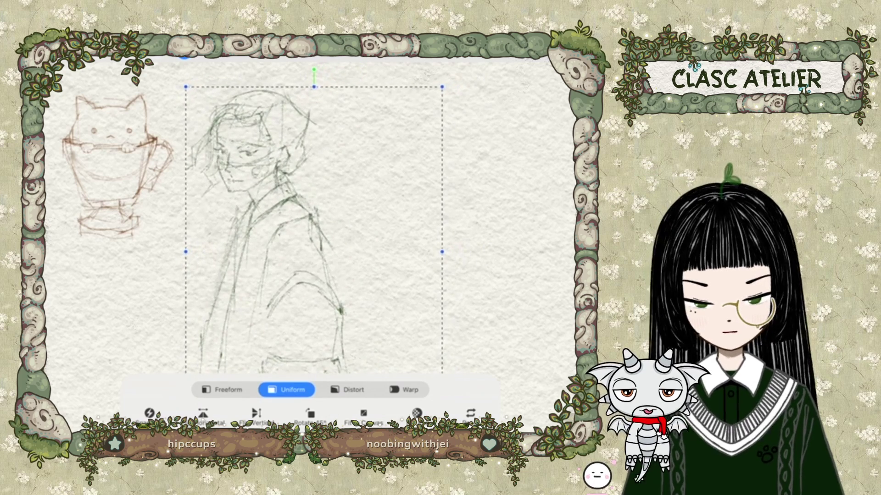
click(183, 56)
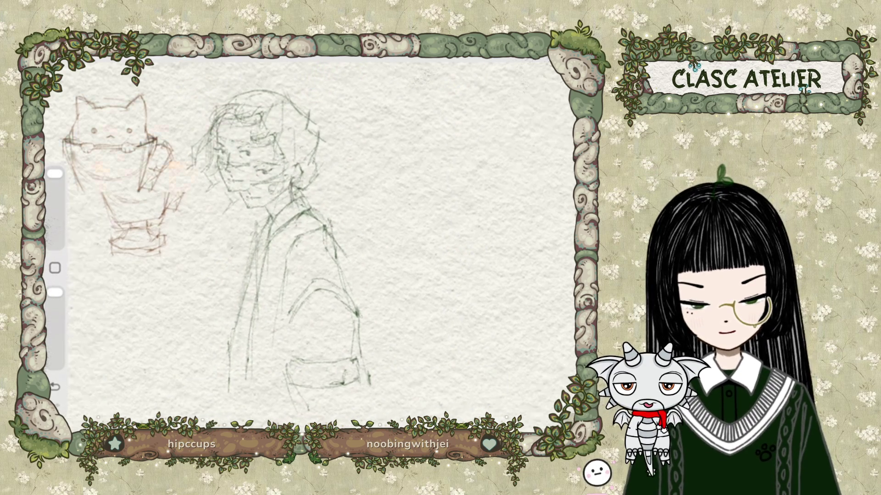
drag(229, 229, 317, 257)
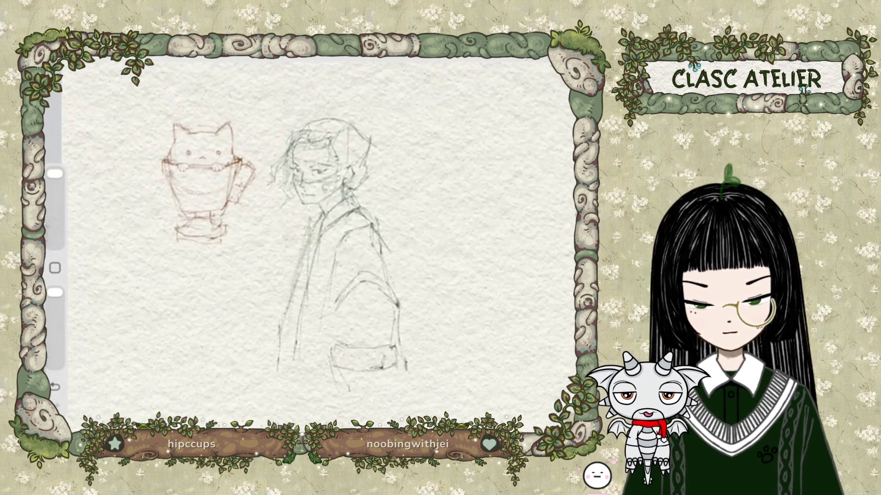
Step: Drag the cat sketch on Layer 2 to the top-left corner, then reselect miss a
click(532, 59)
click(477, 220)
click(183, 56)
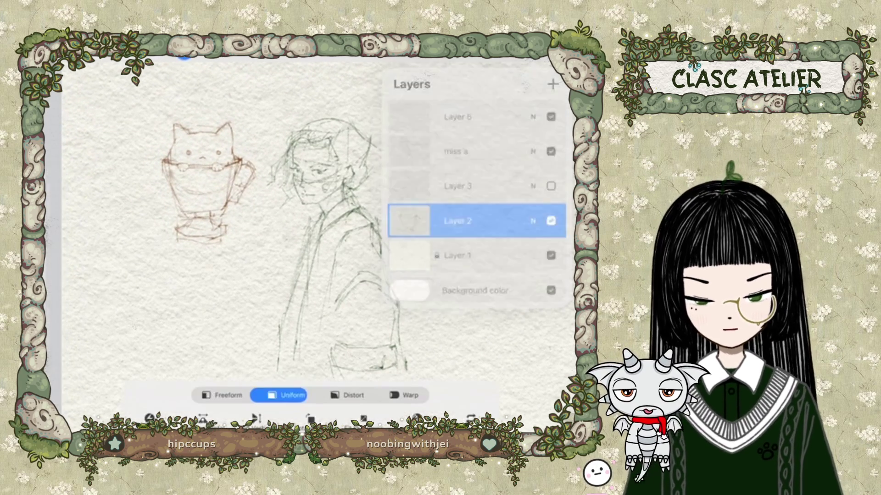
mouse_move(211, 184)
mouse_down()
mouse_move(168, 170)
mouse_move(127, 133)
mouse_up()
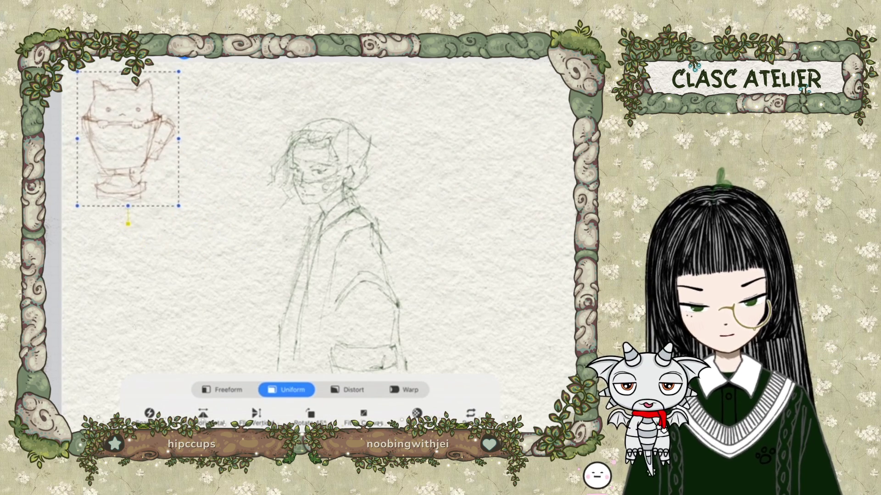
drag(294, 229, 282, 220)
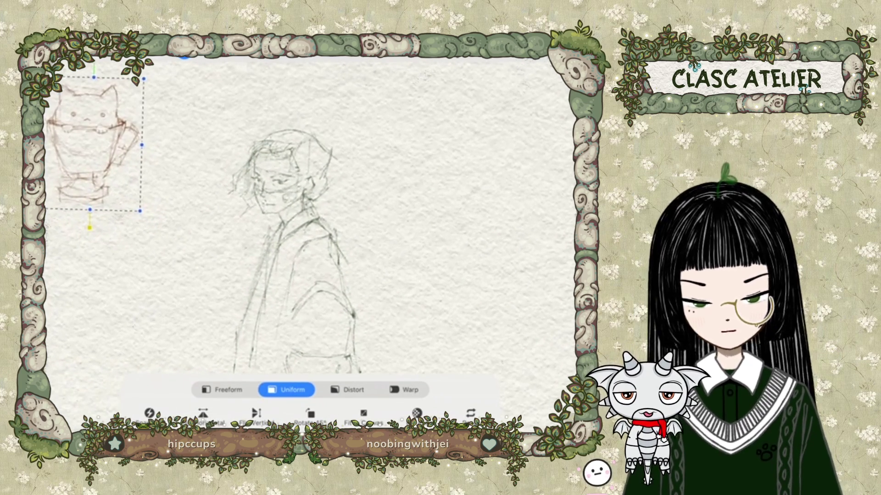
click(553, 58)
click(477, 151)
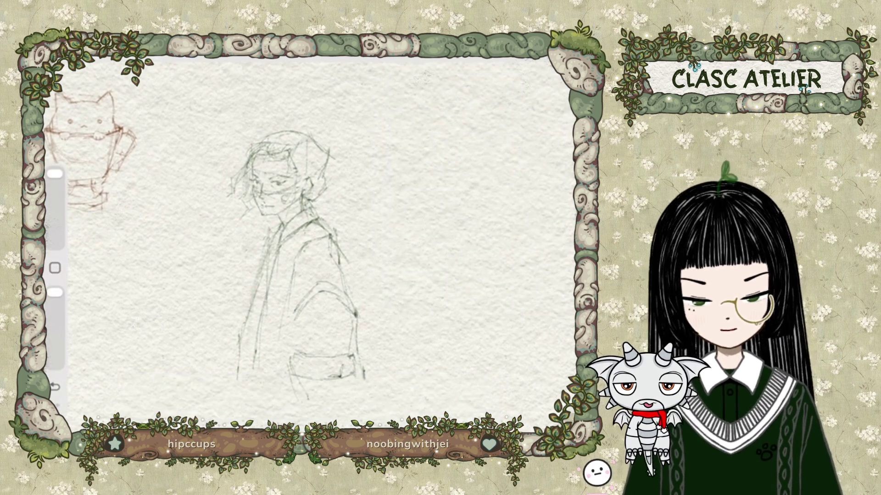
click(184, 57)
Step: Move the figure sketch up-left, then select Layer 5 and adjust the brush size
mouse_move(294, 252)
mouse_down()
mouse_move(220, 220)
mouse_move(256, 232)
mouse_up()
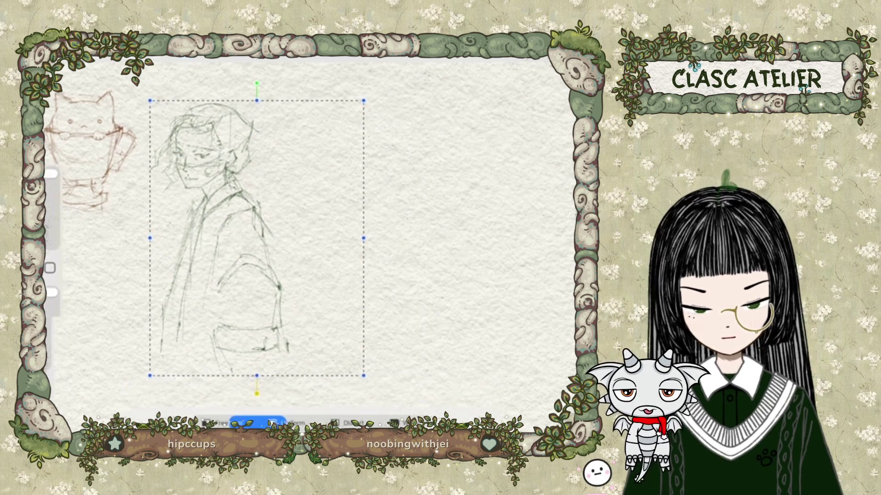
click(551, 53)
click(550, 53)
click(551, 52)
click(477, 117)
click(551, 52)
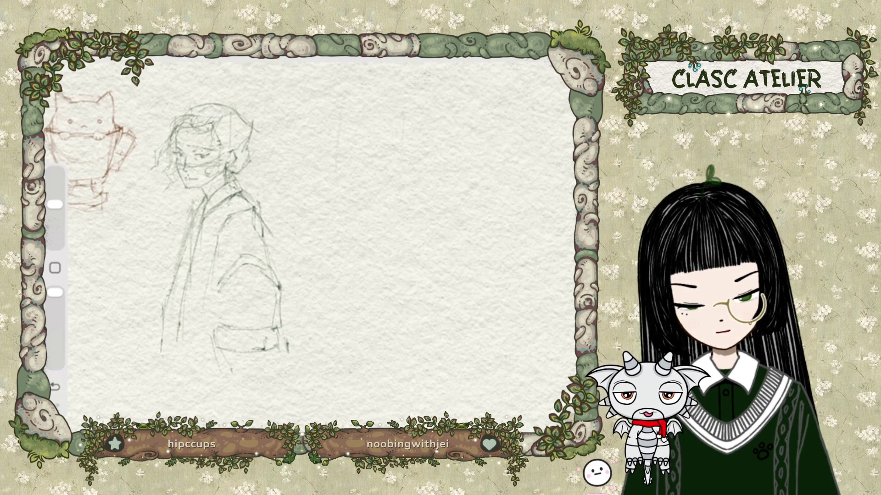
Step: Undo a stray stroke and draw a long vertical body line for the second figure
click(55, 387)
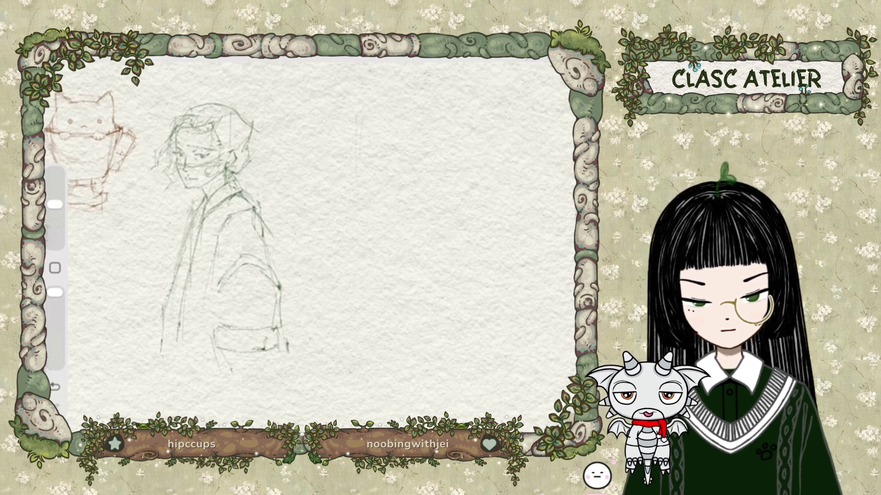
drag(424, 122, 424, 169)
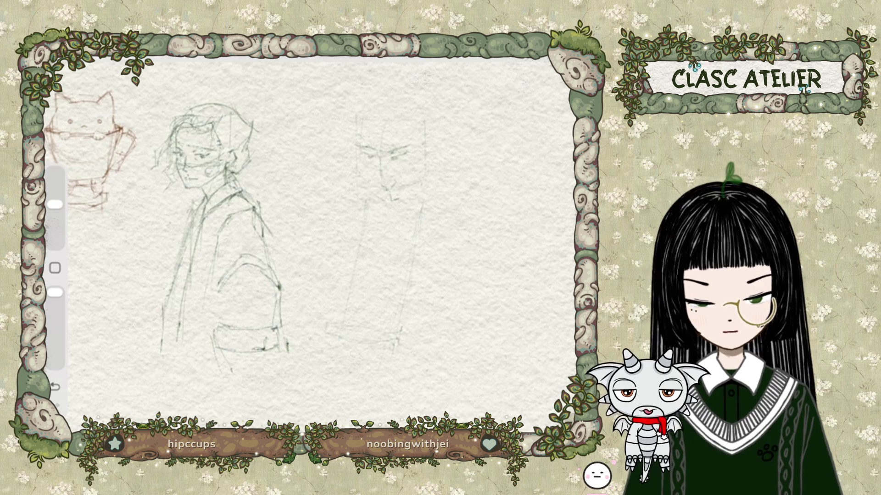
Step: Lasso the right figure's face, shrink it slightly and shift it left
key(s)
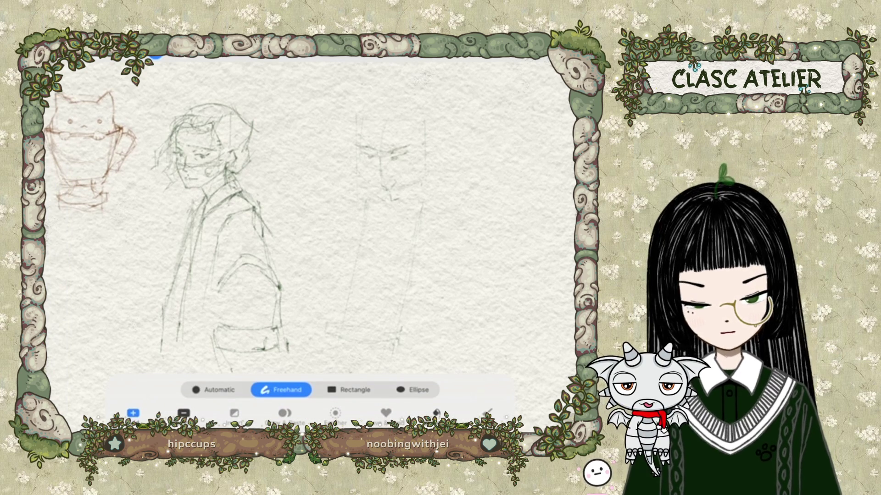
drag(355, 163, 358, 134)
key(v)
drag(383, 167, 380, 164)
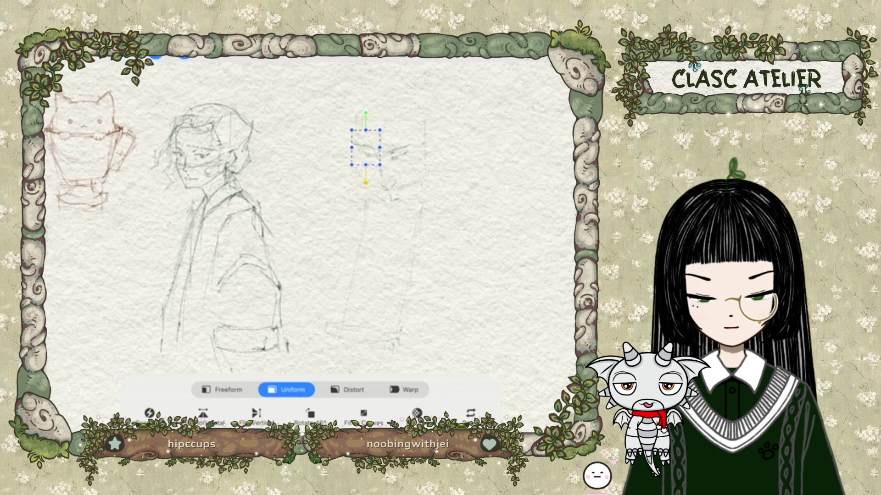
key(v)
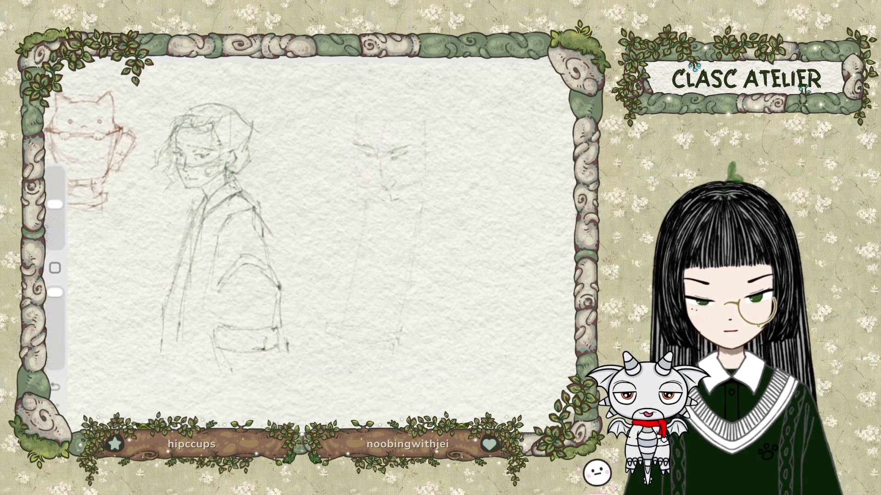
Step: Lasso and delete the face's nose and chin strokes
key(s)
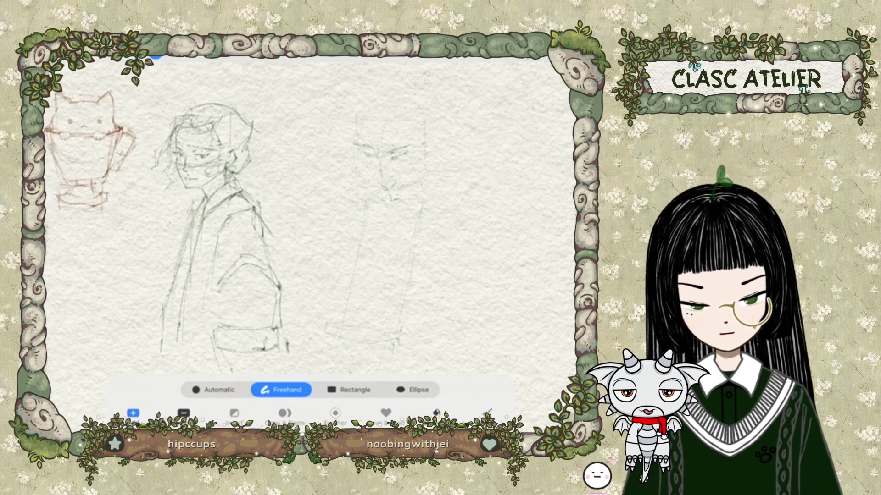
drag(380, 163, 400, 176)
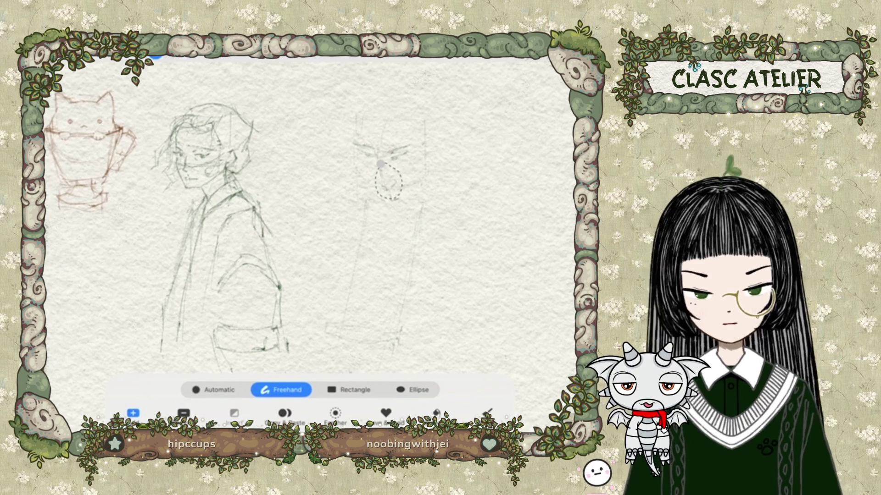
key(Delete)
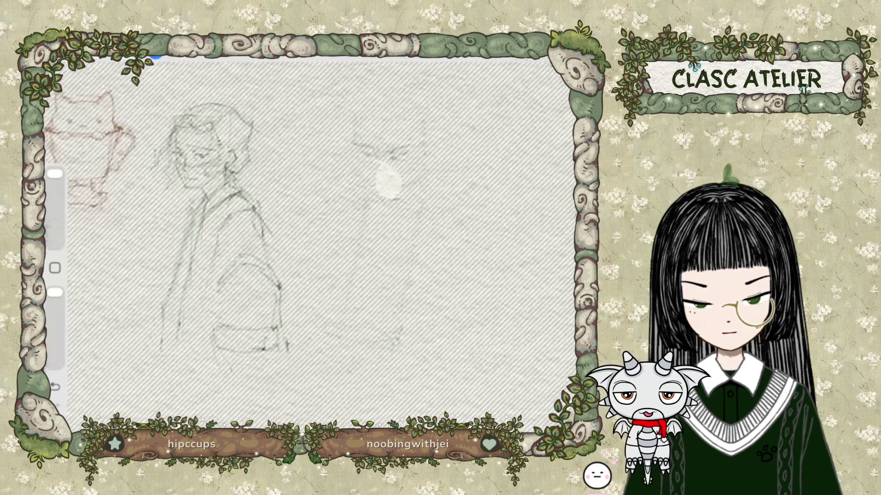
key(s)
key(s)
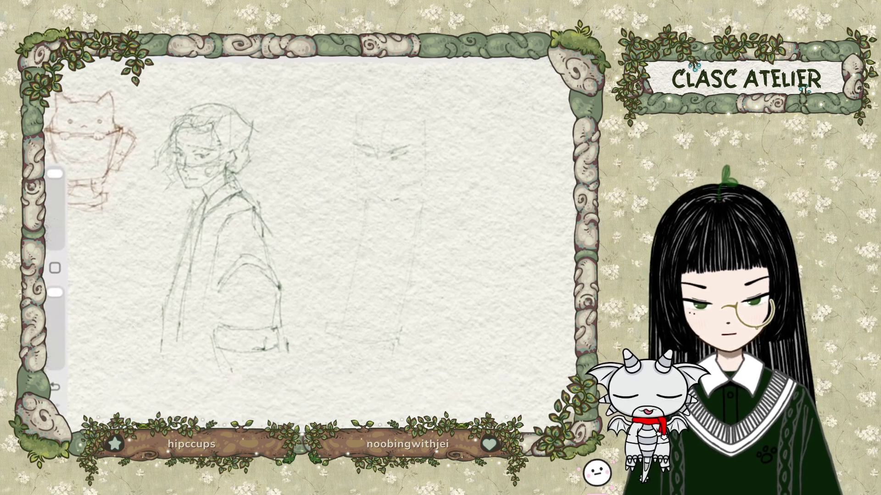
Step: Shrink the brush size and sketch the top curve of the right figure's head with the pencil
drag(55, 174, 55, 205)
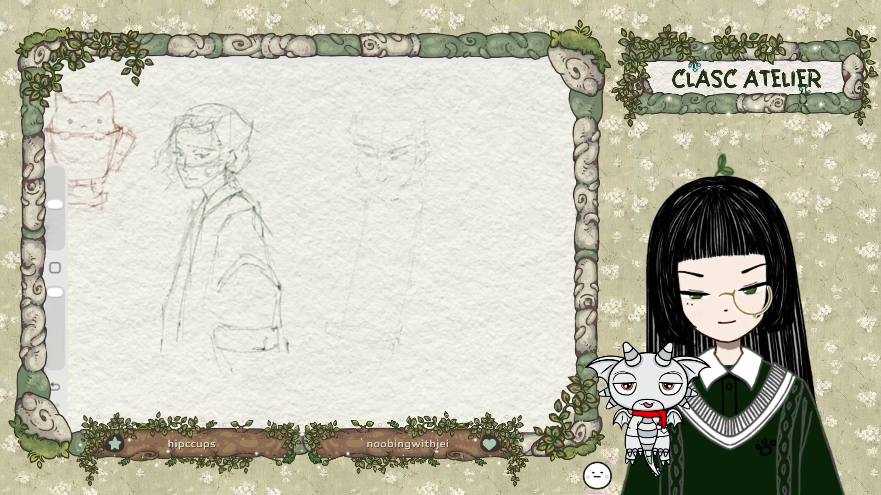
drag(373, 92, 394, 89)
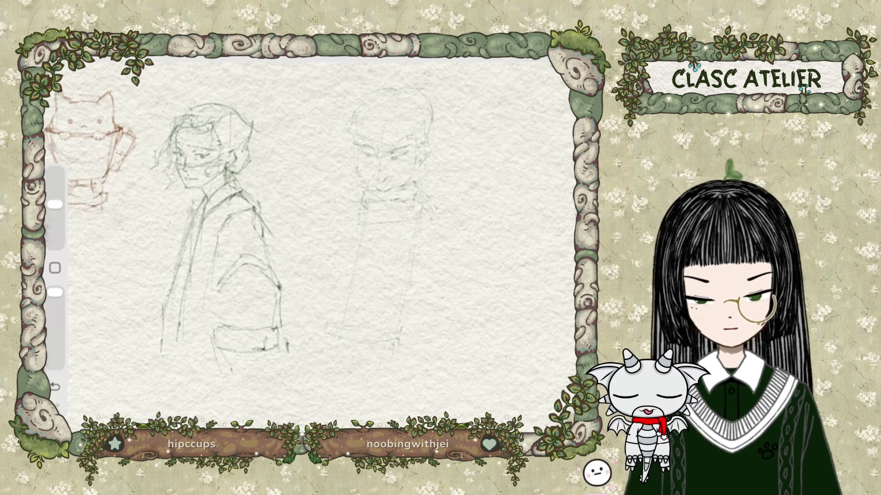
Step: Draw a QuickShape straight line beneath the right figure's face
drag(232, 70, 242, 70)
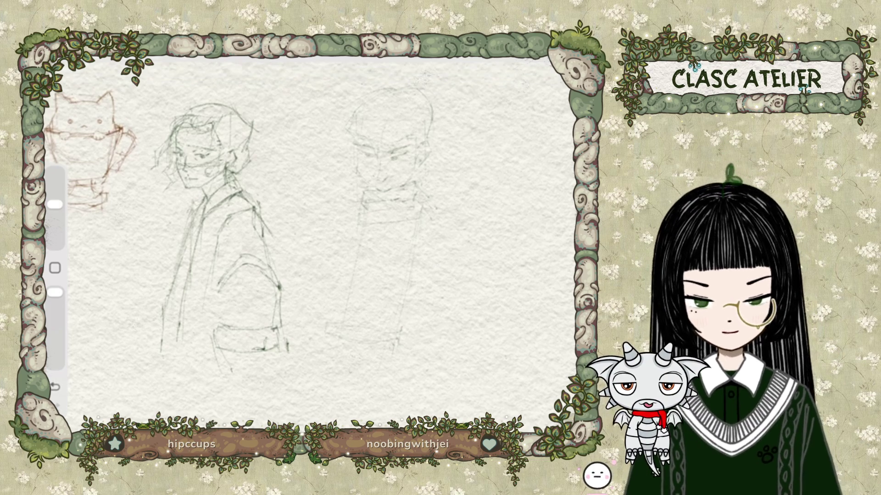
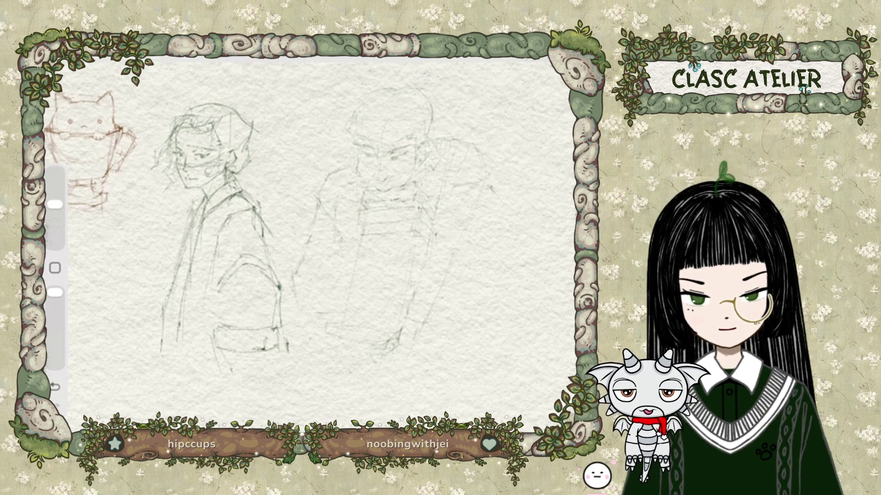
Step: Add a QuickShape straight line and short dark strokes to the right figure's chest bands
drag(314, 312, 331, 321)
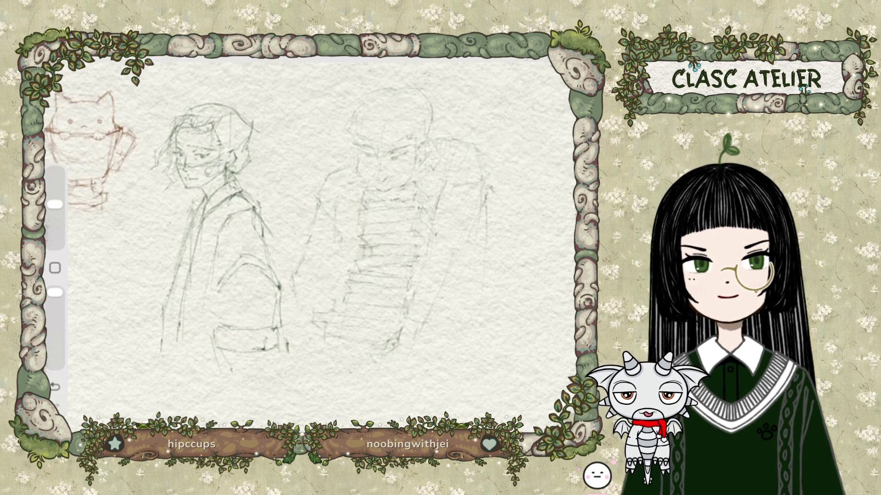
drag(493, 221, 498, 248)
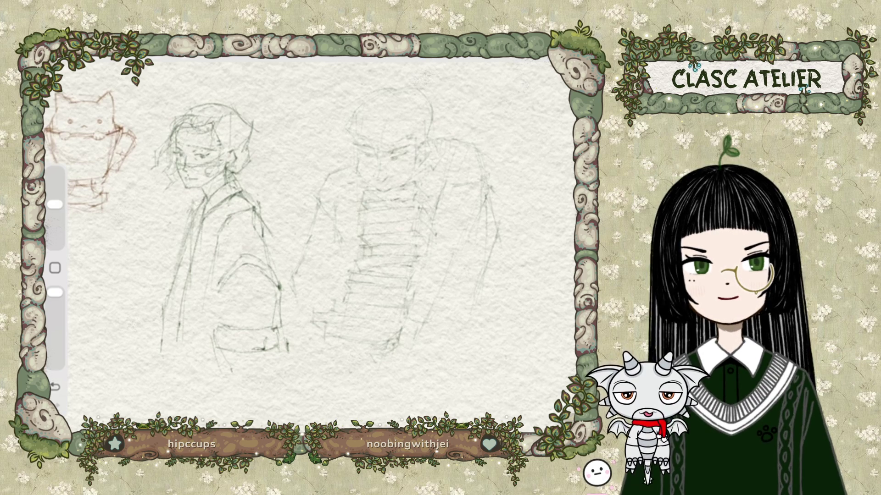
drag(445, 280, 452, 294)
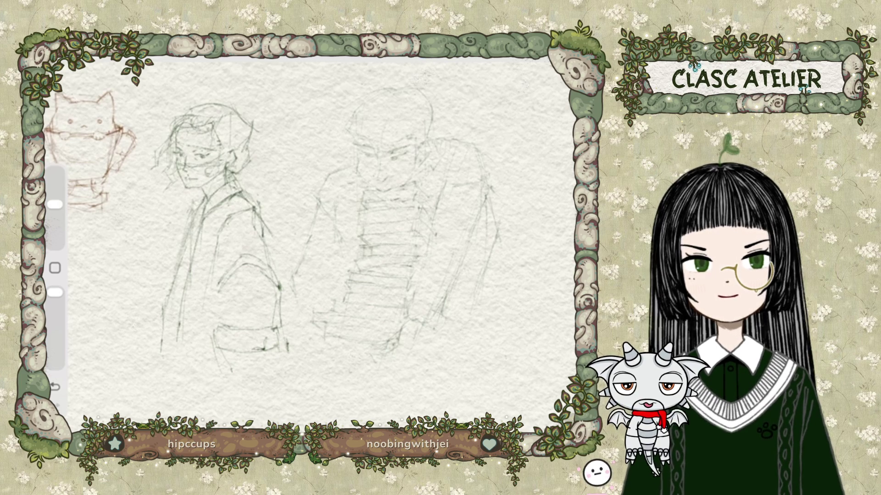
scroll(312, 230, up, 1)
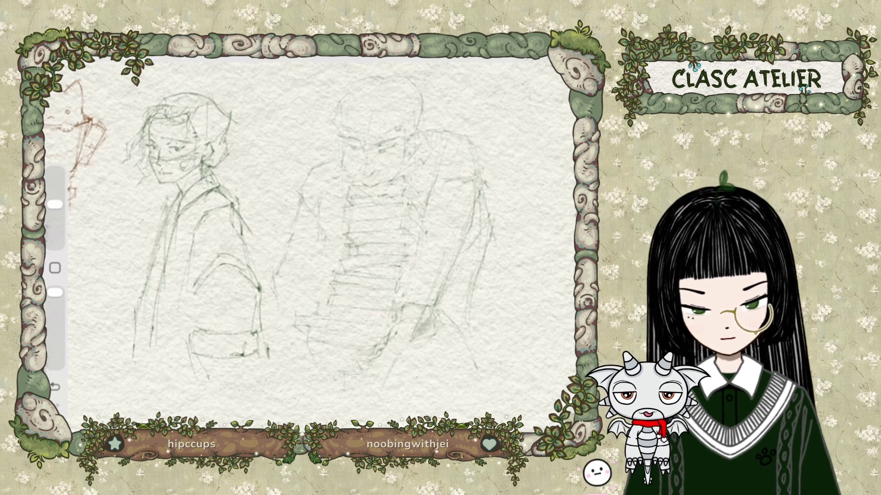
click(184, 55)
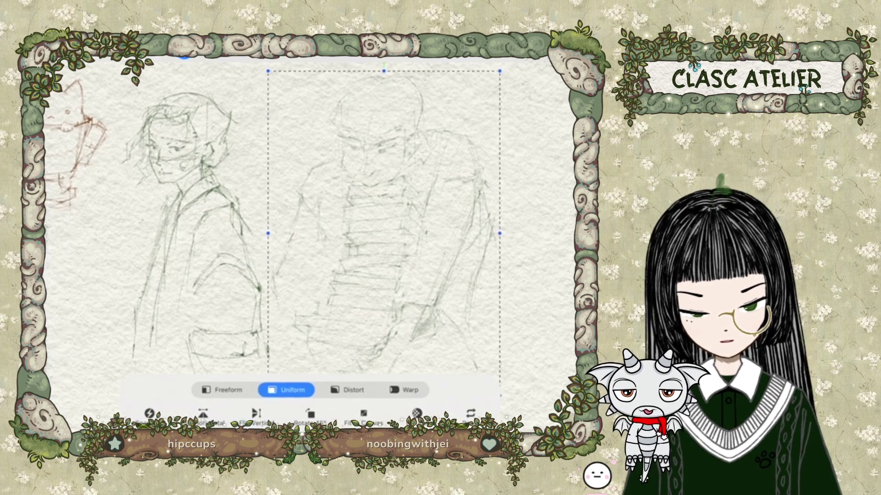
Step: Shrink the right-hand figure and duplicate Layer 5 twice, then undo the resize
drag(269, 71, 287, 88)
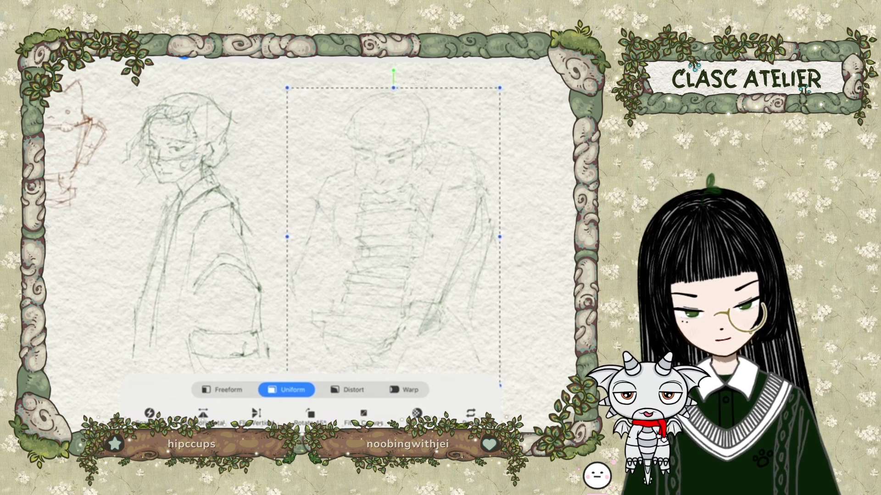
drag(500, 88, 436, 117)
click(558, 56)
click(501, 116)
drag(528, 117, 436, 117)
click(501, 117)
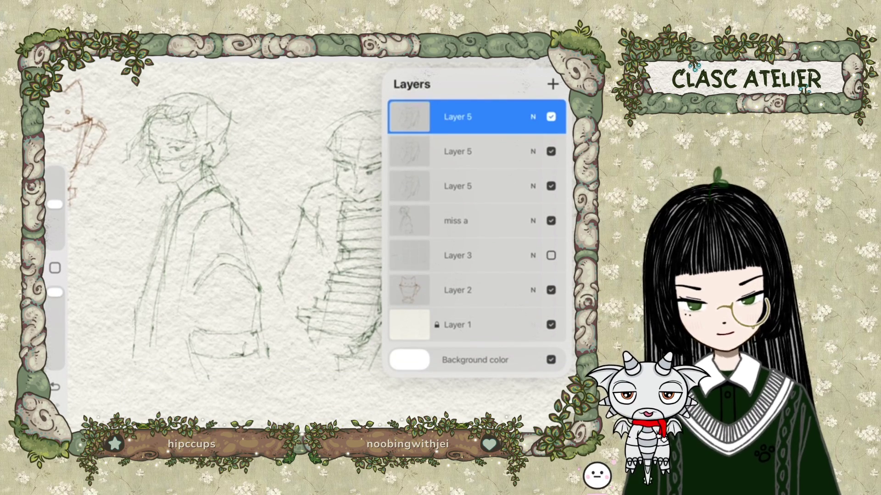
click(557, 56)
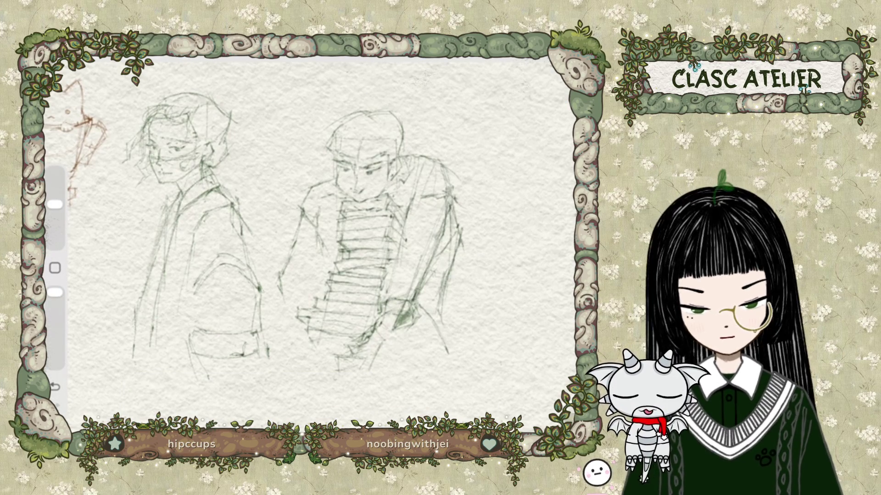
key(ctrl+z)
key(ctrl+z)
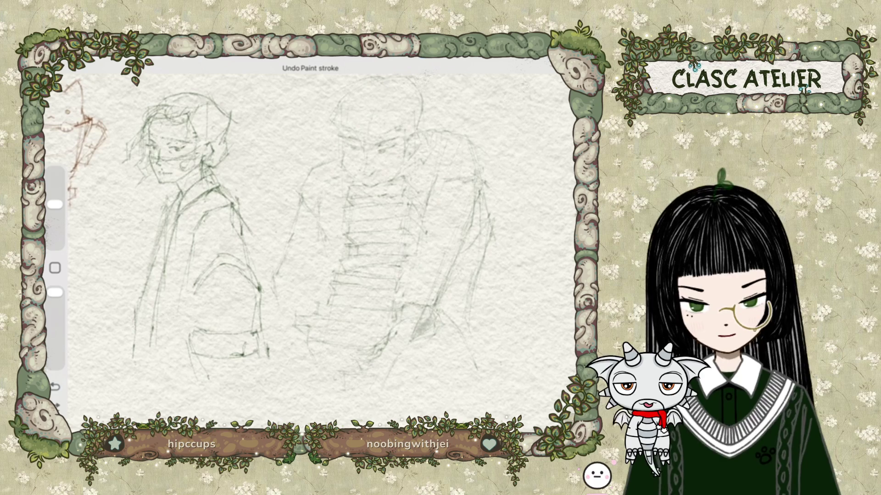
Step: Duplicate the top Layer 5 once more to darken the faint sketch
click(557, 56)
drag(527, 117, 436, 117)
click(502, 118)
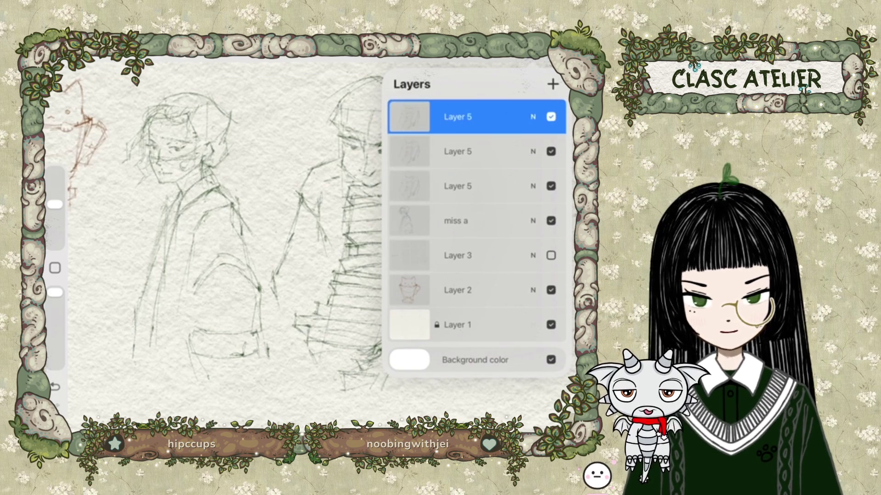
click(557, 56)
mouse_move(321, 229)
mouse_down()
mouse_move(344, 243)
mouse_move(316, 229)
mouse_up()
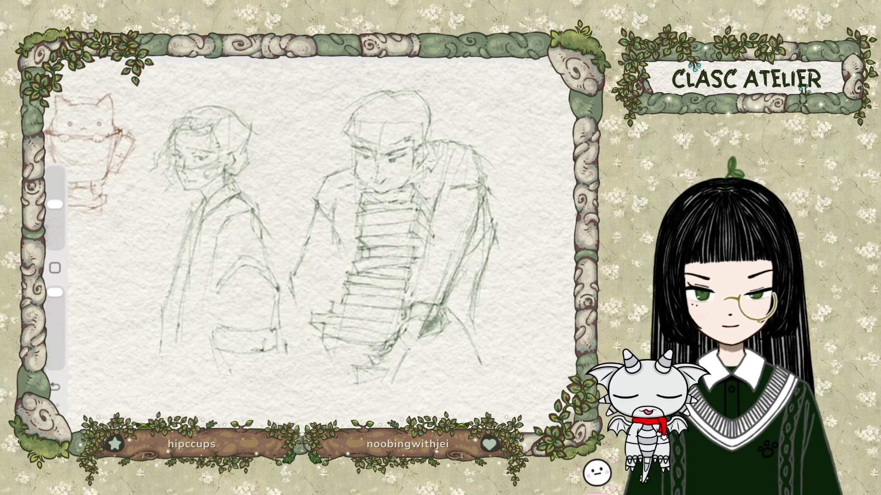
Step: Lower the top Layer 5 copy's opacity to 35% and merge all three copies
click(553, 60)
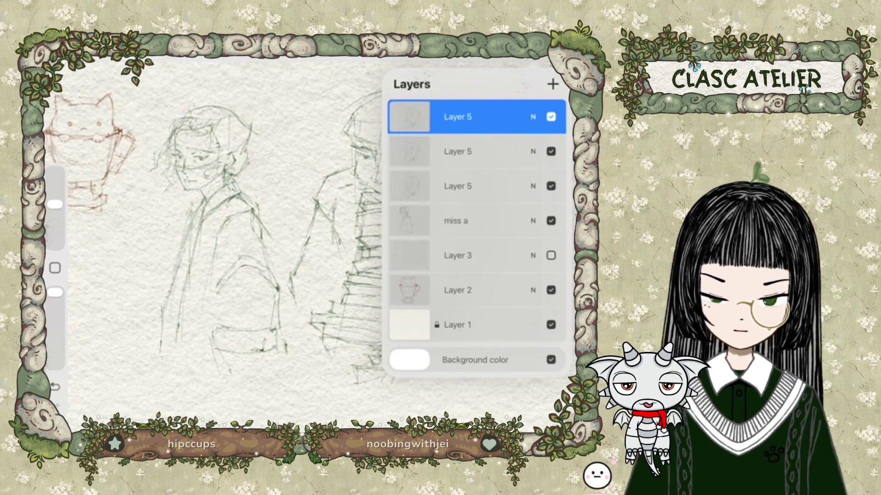
click(457, 117)
click(533, 116)
drag(557, 158, 454, 158)
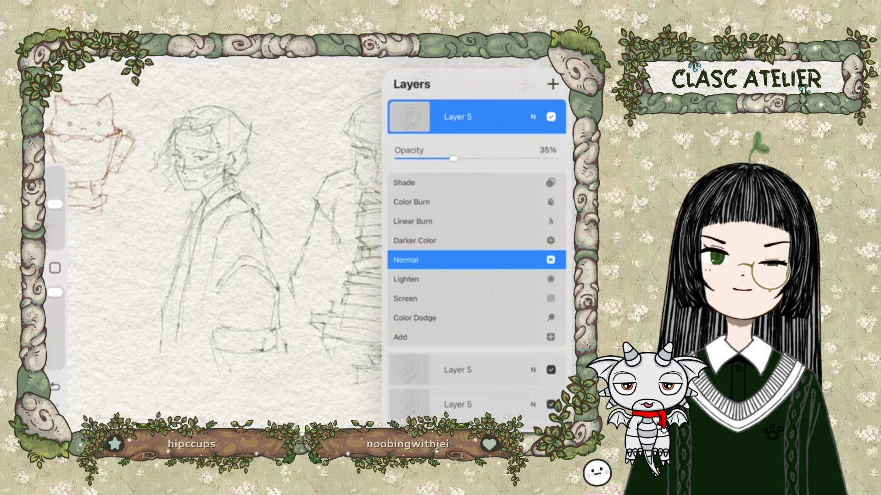
click(533, 116)
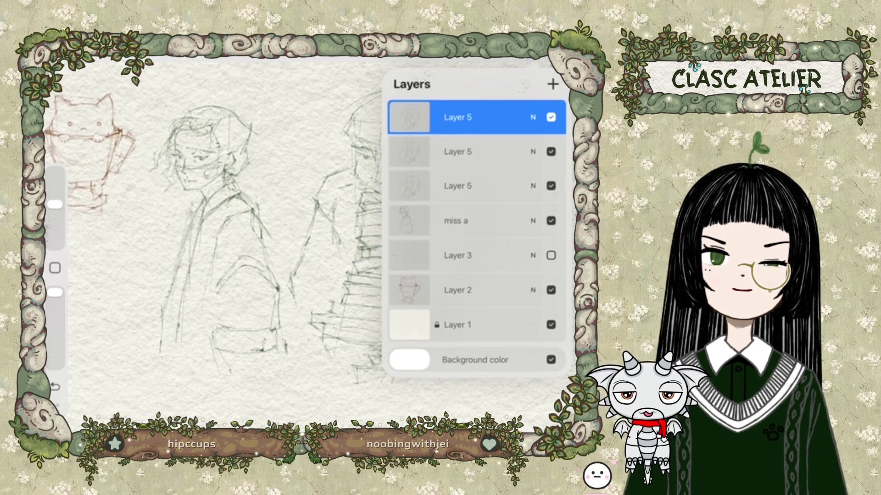
drag(478, 193, 477, 117)
click(409, 117)
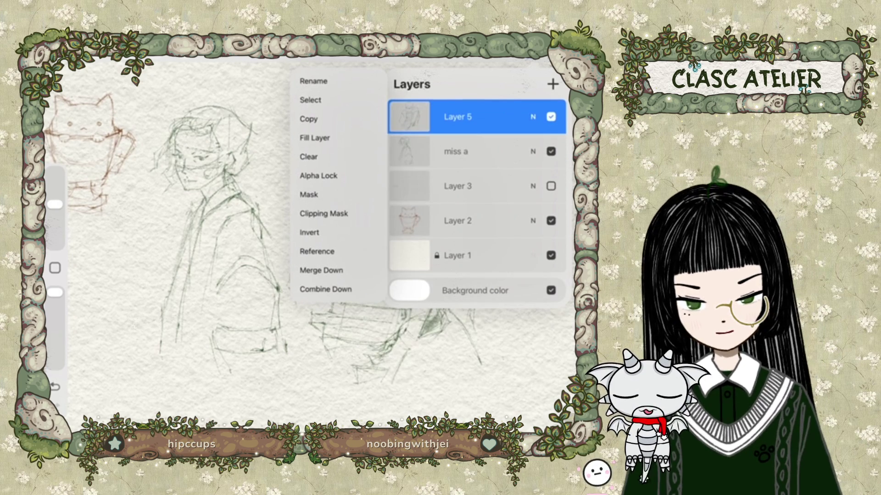
Step: Rename the merged right-figure layer from Layer 5 to 'lad a'
click(314, 81)
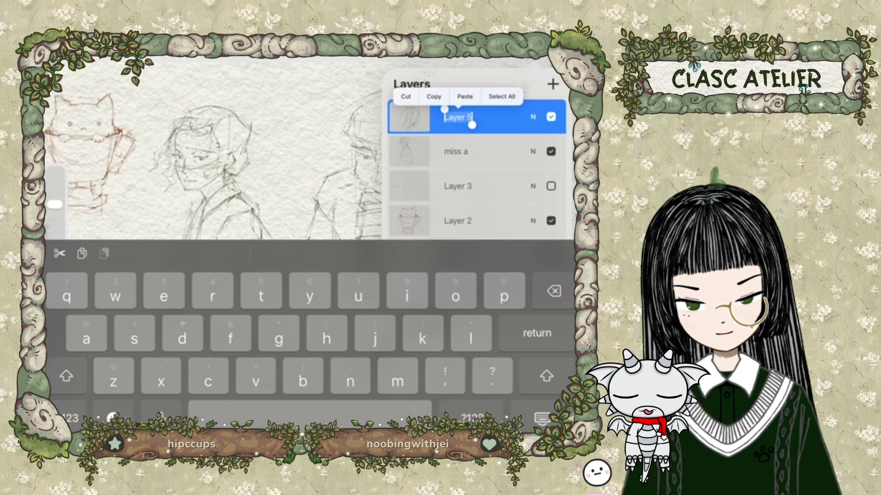
key(BackSpace)
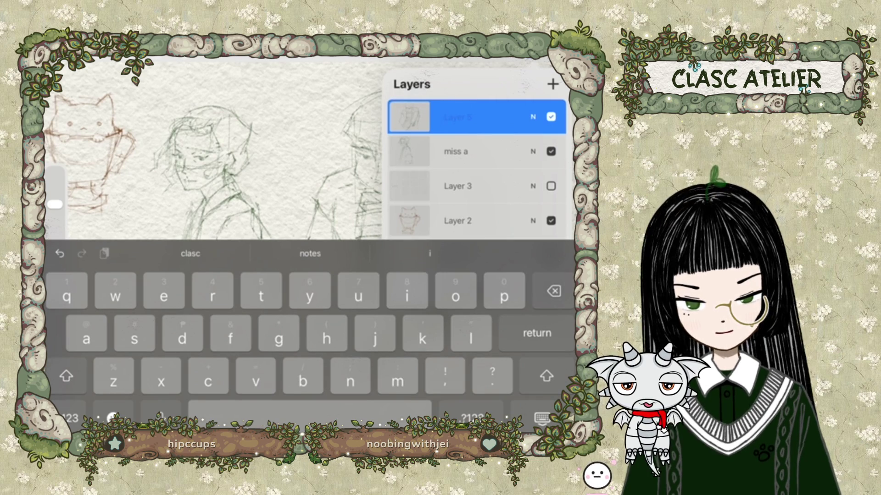
text(si)
key(BackSpace)
key(BackSpace)
text(l)
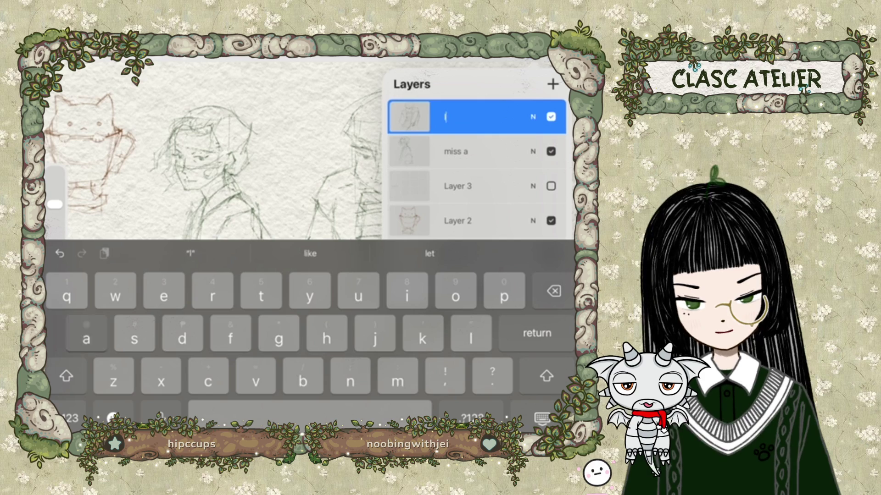
text(ad a)
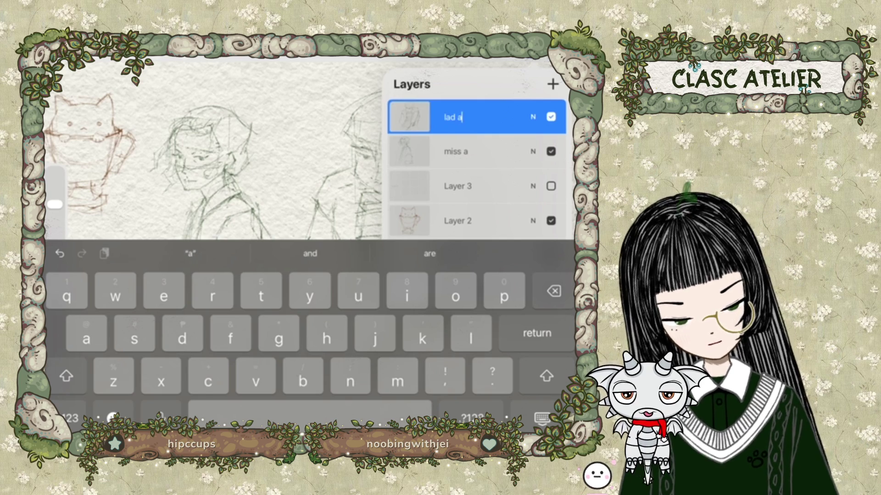
key(Return)
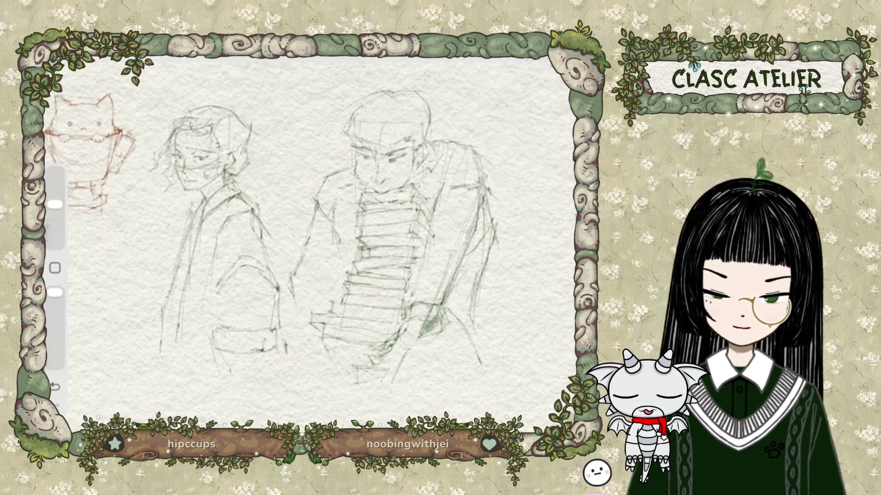
Step: Scale the book-carrying lad a figure down with Bicubic interpolation and move it up-left
scroll(321, 234, up, 1)
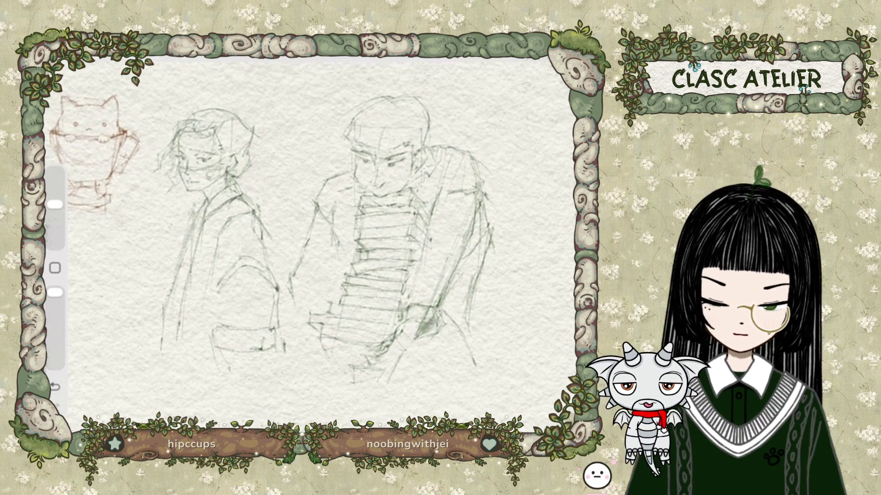
scroll(321, 234, down, 1)
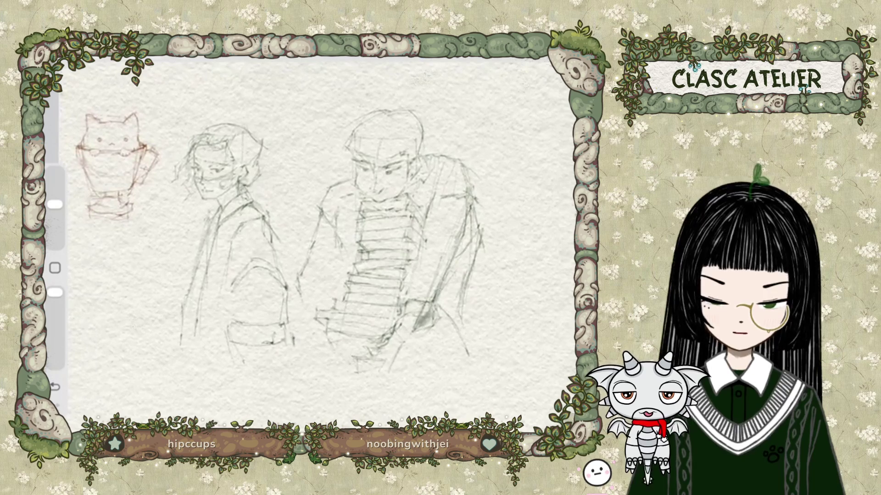
key(l)
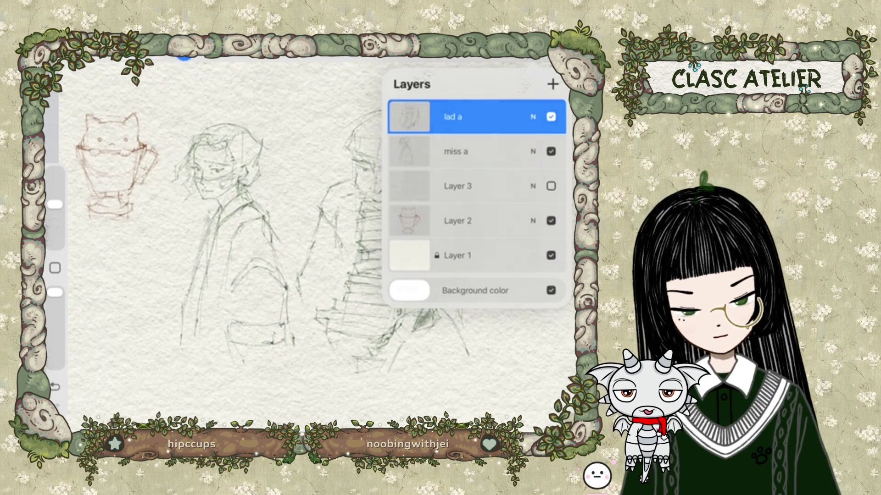
key(v)
click(417, 413)
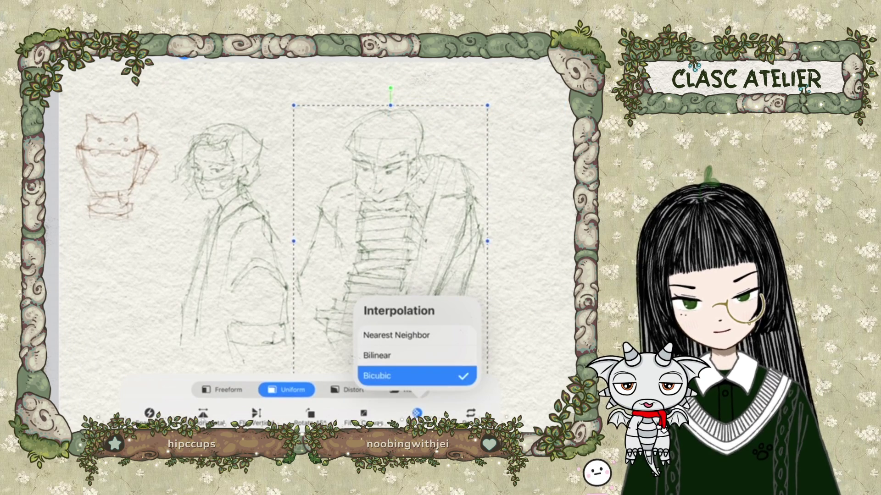
click(396, 335)
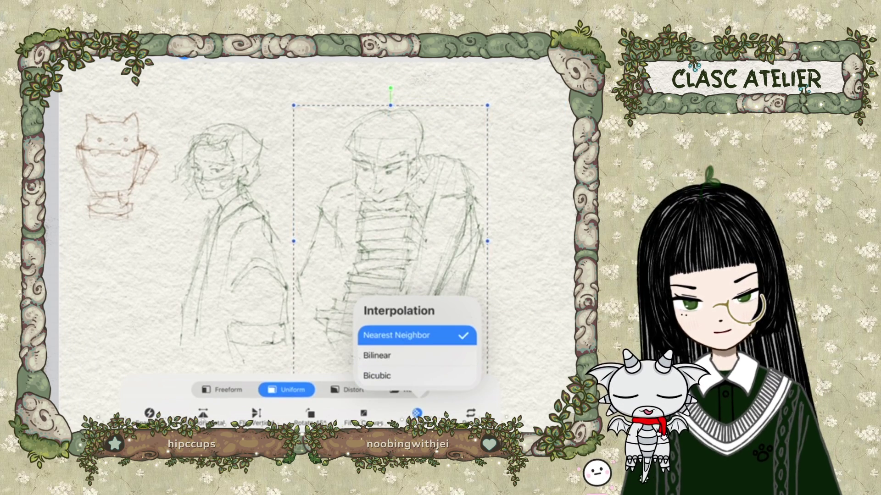
click(377, 375)
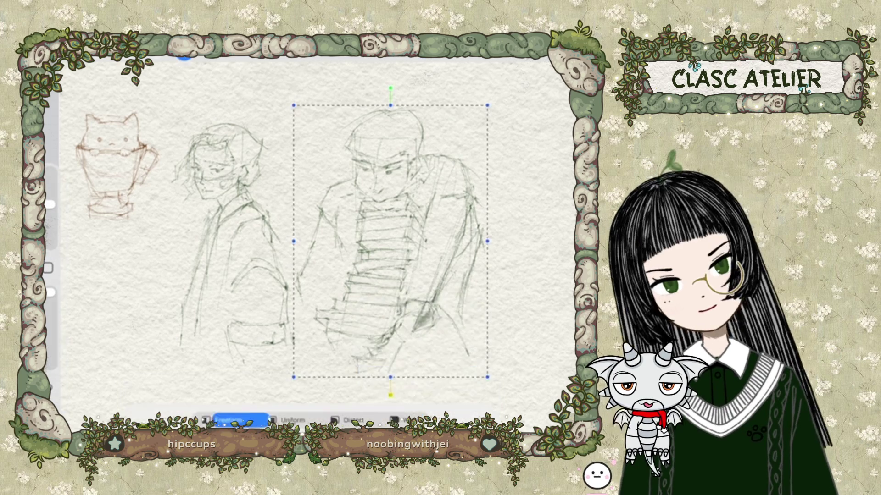
drag(294, 106, 315, 135)
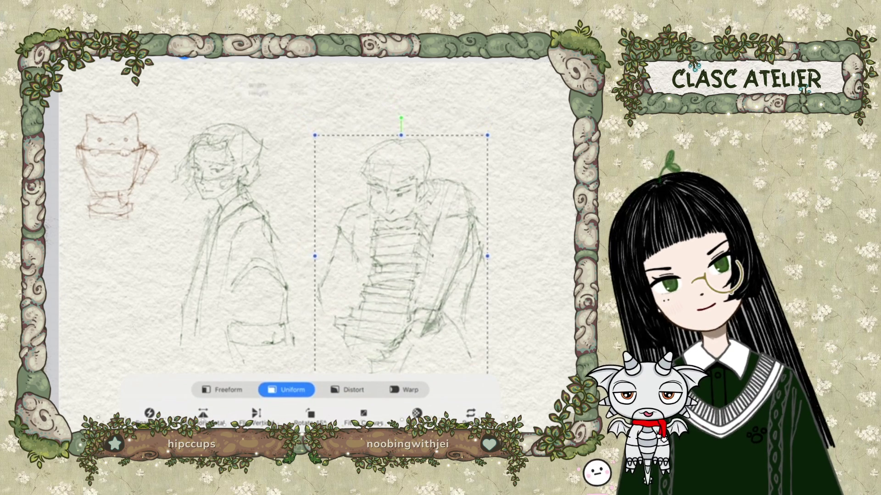
drag(487, 371, 480, 362)
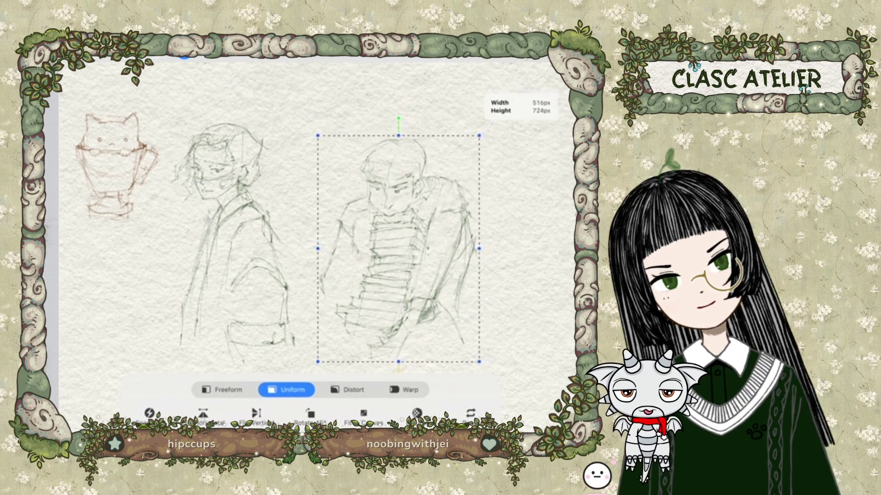
drag(398, 249, 377, 185)
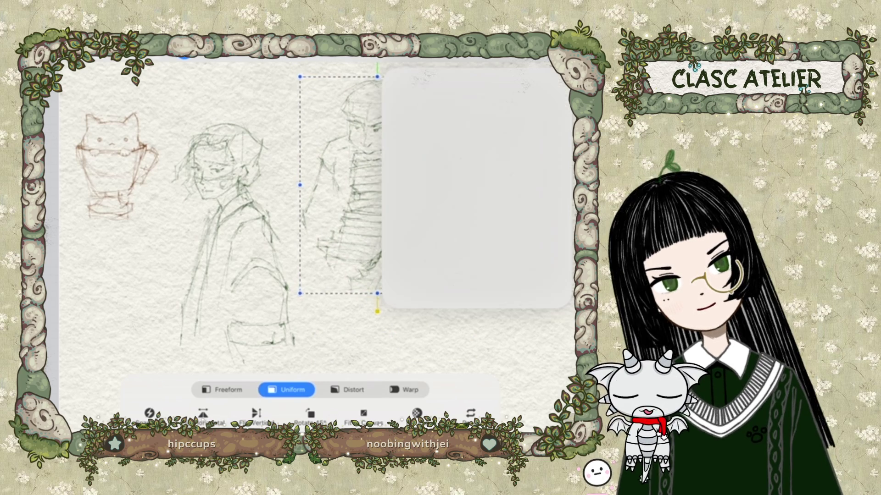
Step: Move the Layer 2 cat sketch into the top-left corner, then select miss a
click(458, 221)
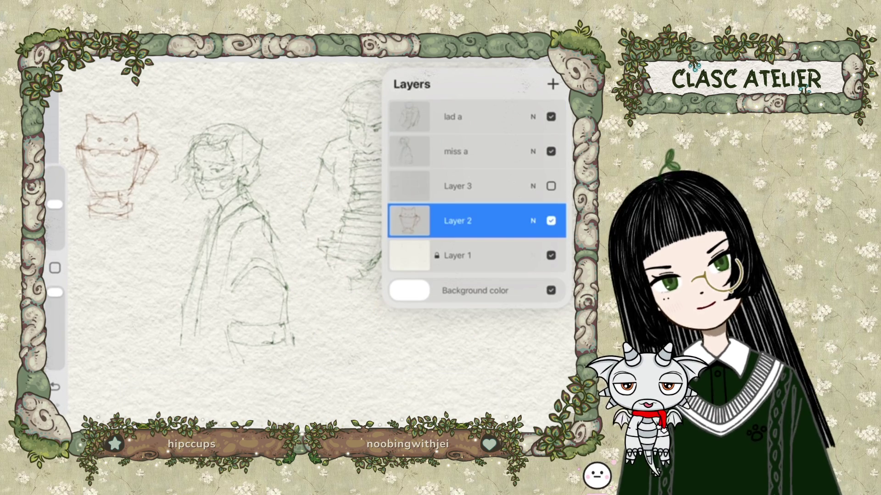
click(183, 55)
drag(113, 165, 108, 131)
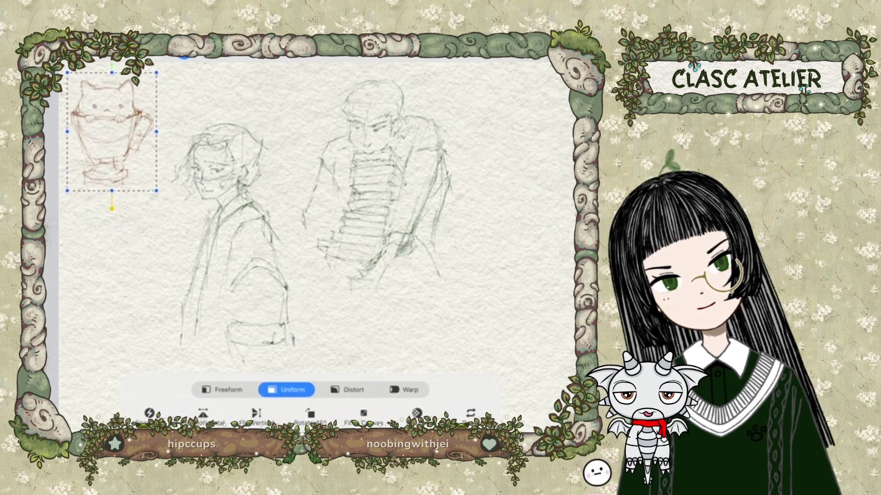
key(l)
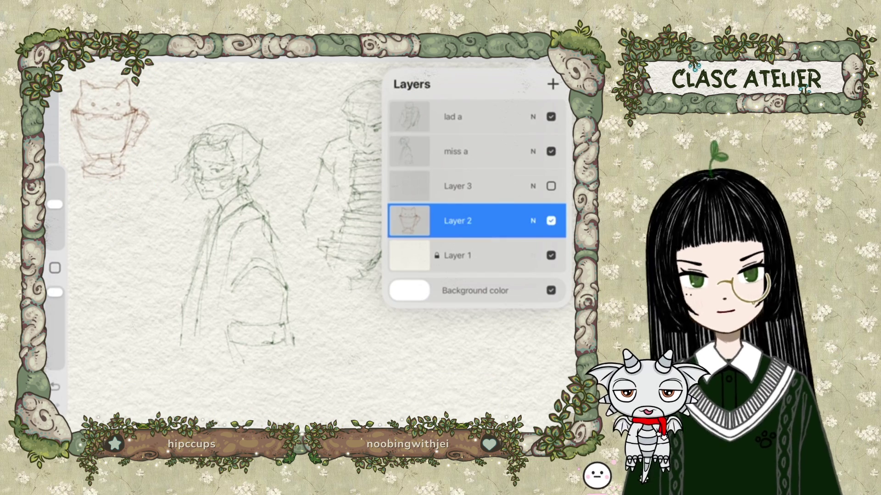
click(458, 152)
click(183, 54)
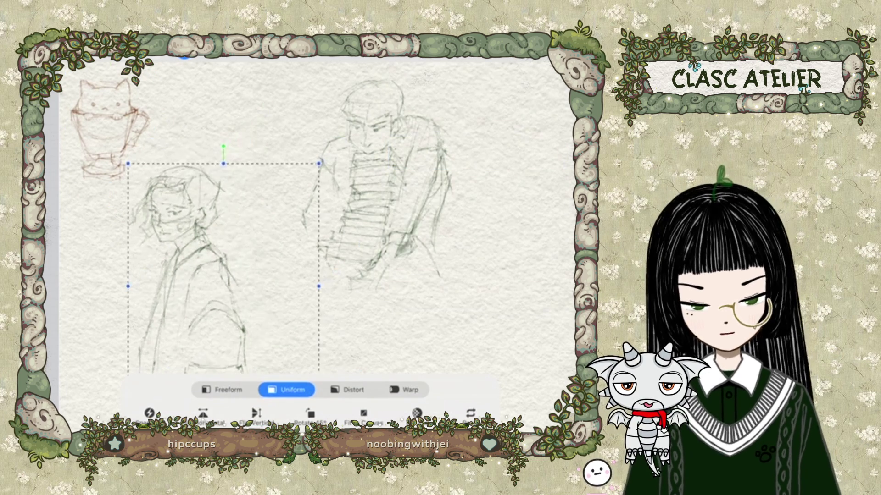
Step: Nudge the lad a figure slightly left and commit its new size and position
key(l)
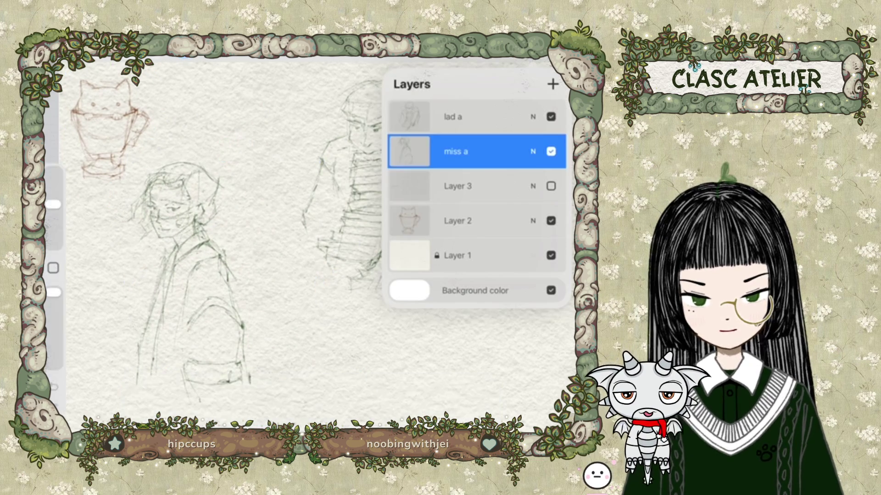
click(454, 116)
click(184, 54)
drag(338, 175, 328, 178)
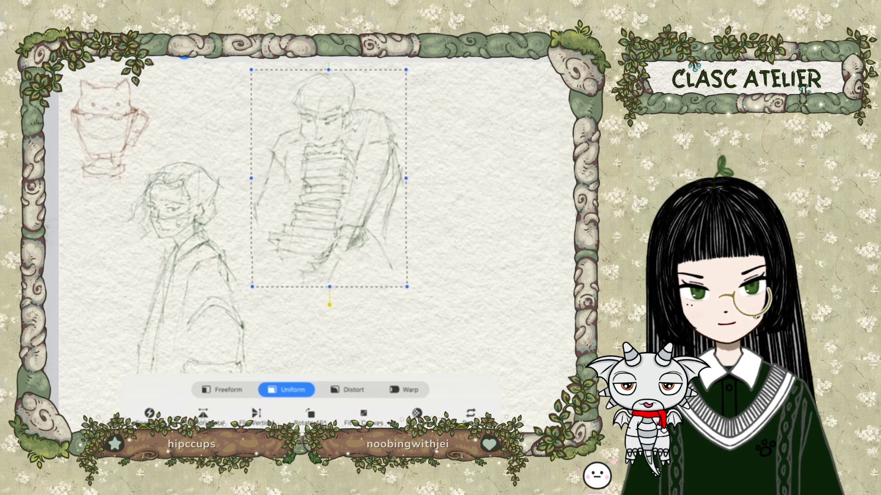
click(184, 54)
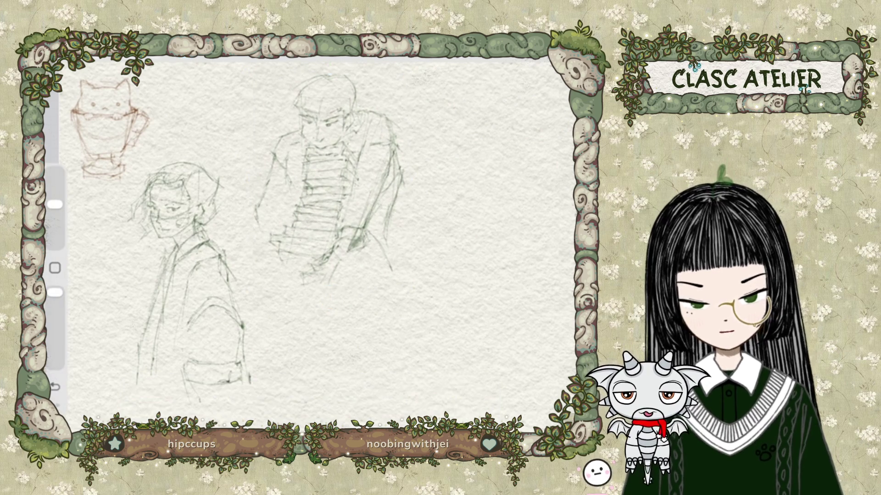
scroll(321, 230, down, 3)
Step: Pan the canvas to bring the blank paper beside the upper-left sketches into view
scroll(308, 206, down, 3)
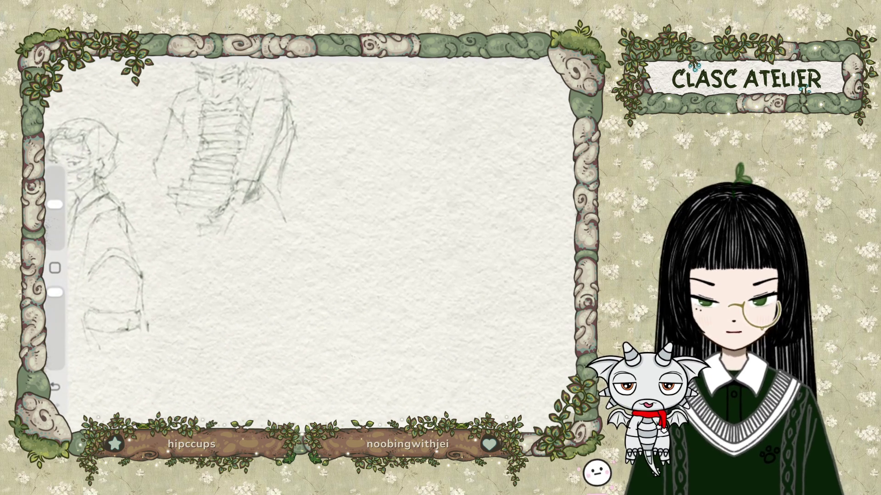
scroll(230, 207, left, 2)
scroll(307, 239, right, 5)
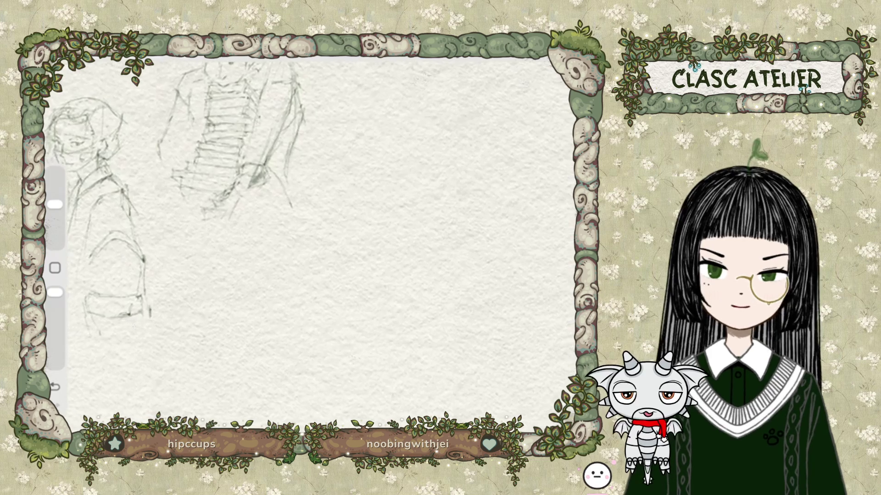
scroll(184, 206, left, 1)
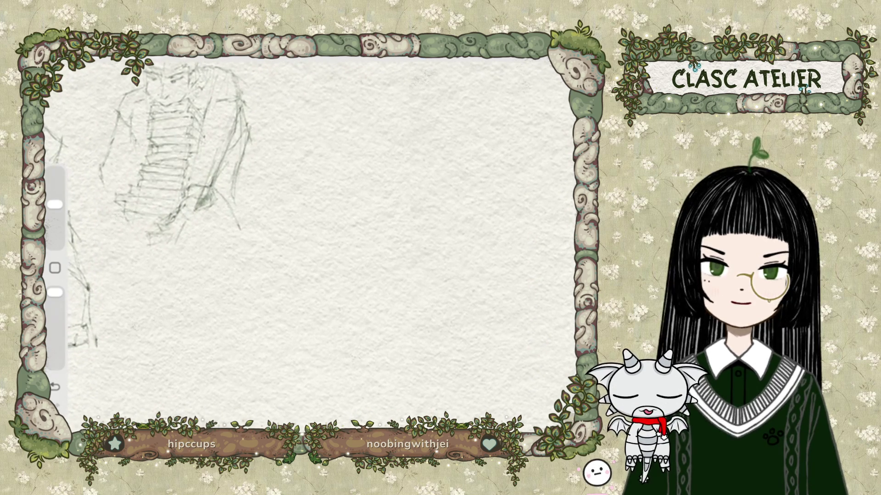
scroll(184, 206, left, 1)
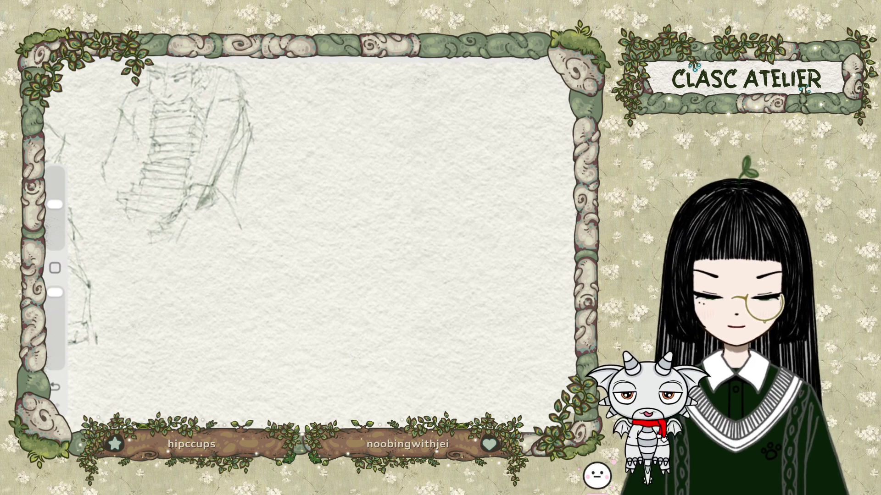
Step: Add empty Layer 6 on top of lad a and the other sketch layers
key(l)
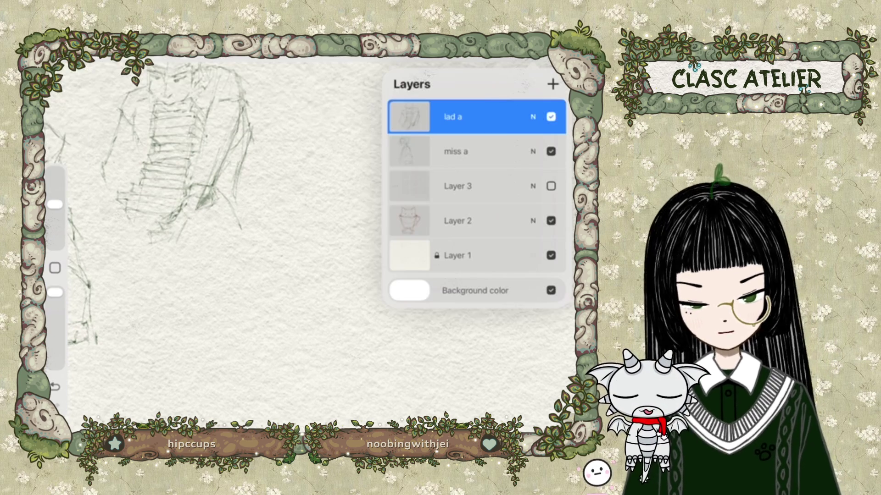
click(553, 84)
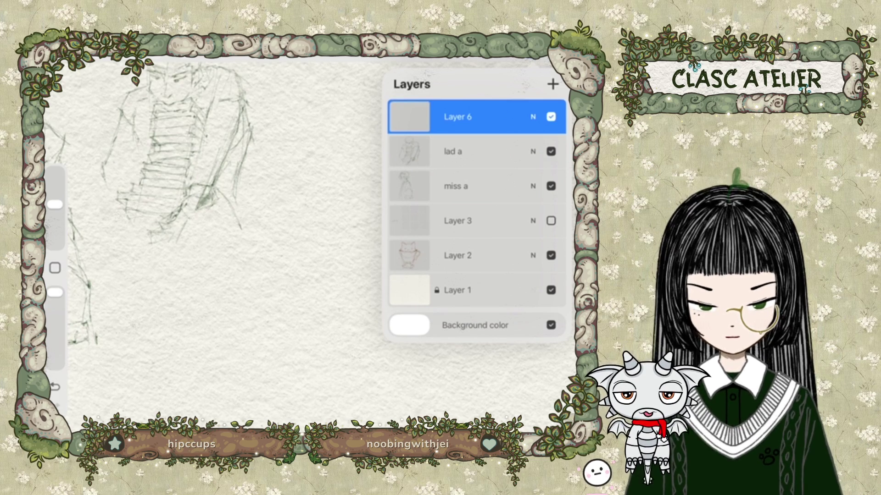
click(457, 117)
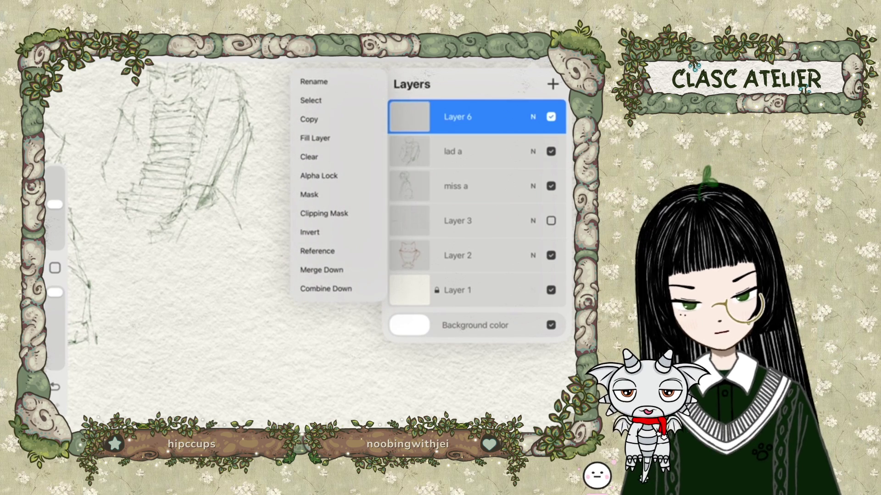
key(b)
key(Escape)
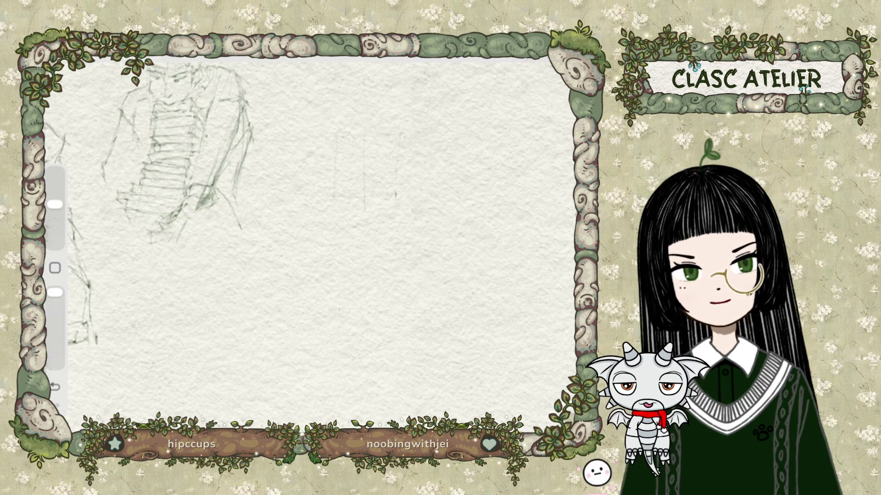
Step: Rotate and enlarge the canvas view, then start the man's head near the centre
drag(175, 151, 138, 174)
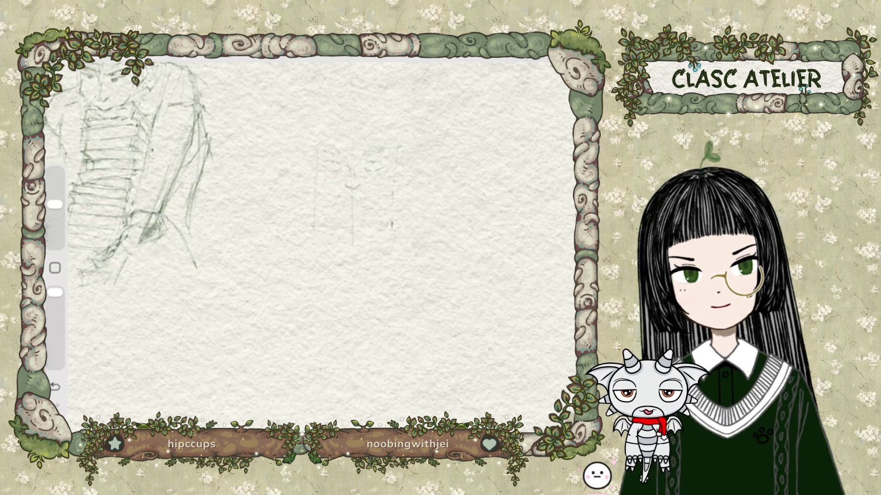
drag(340, 199, 352, 201)
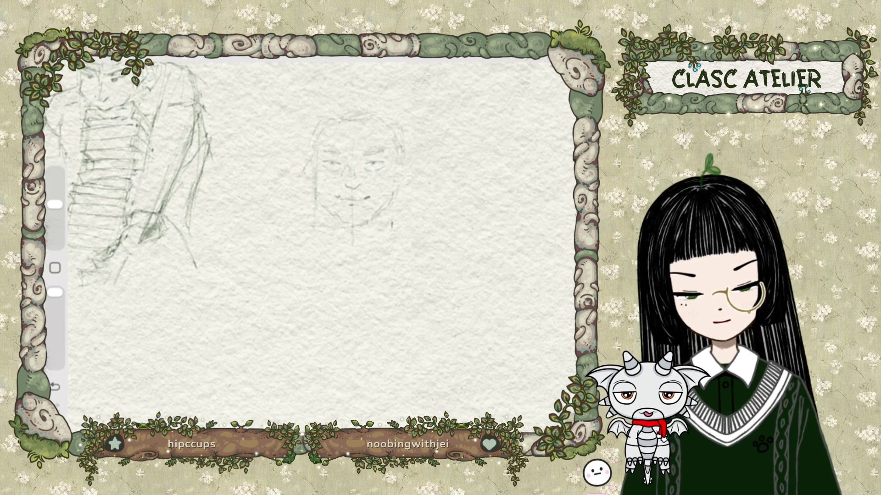
Step: Refine the man's head outline and sketch his shoulder and robe, undoing stray strokes
click(55, 387)
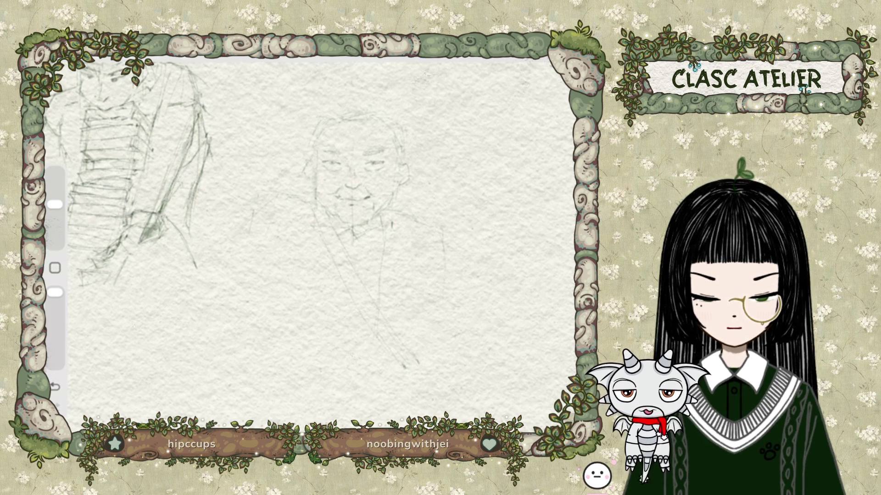
drag(334, 116, 345, 112)
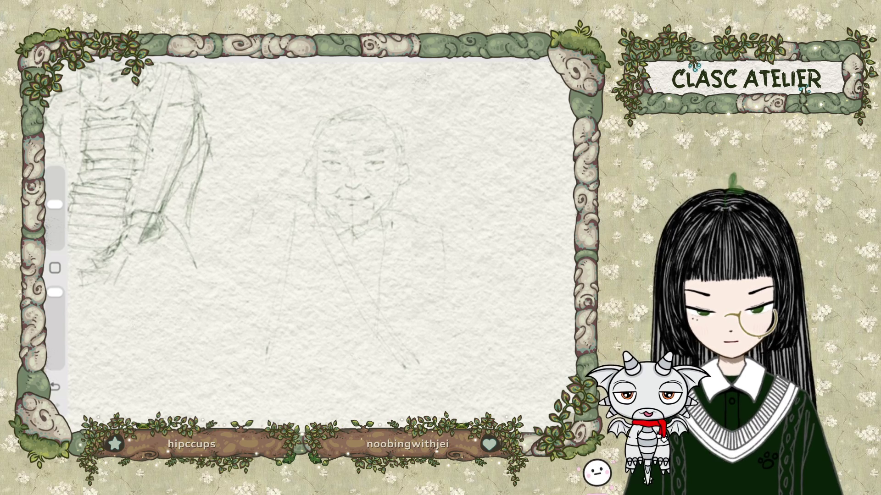
drag(255, 204, 235, 257)
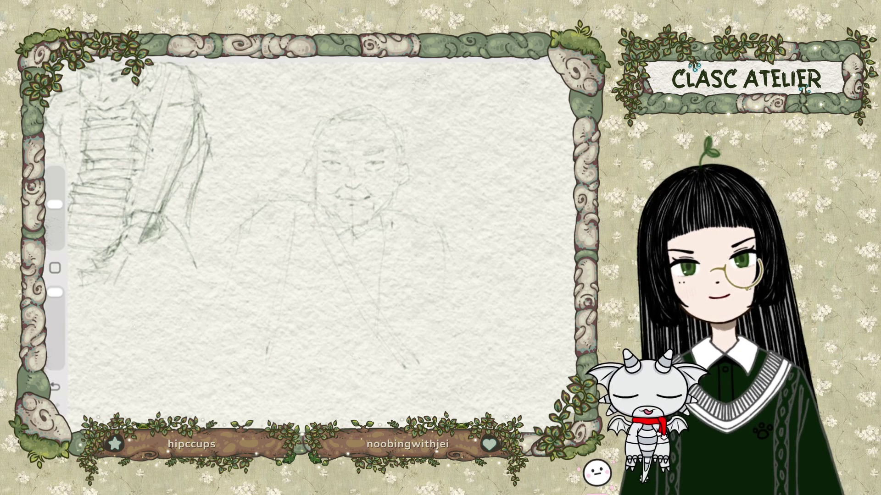
drag(477, 326, 452, 383)
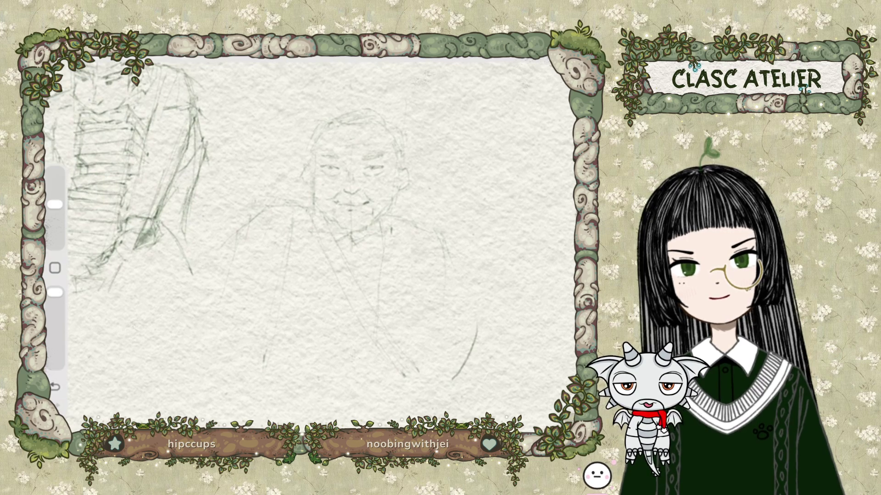
key(ctrl+z)
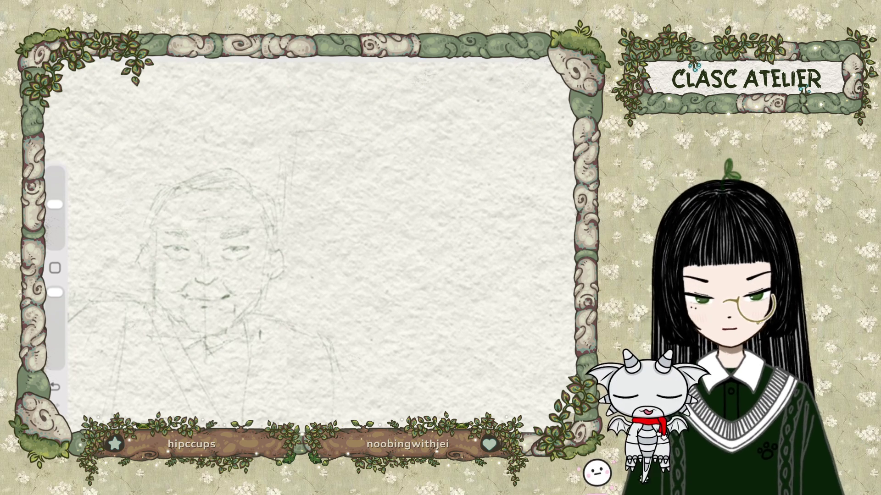
Step: Sketch a small boxy figure beside the man's head, above his shoulder
drag(282, 240, 318, 231)
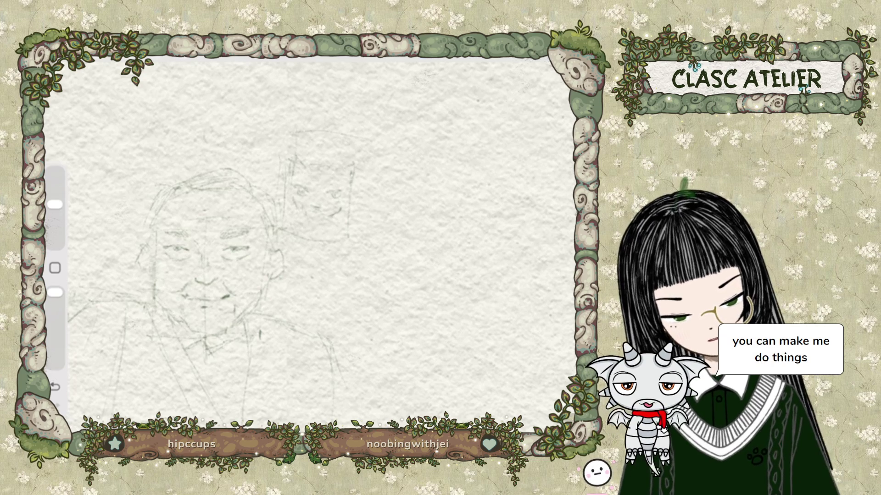
click(155, 55)
Step: Lasso and clear the small figure, reduce the pencil size, and redraw it larger
mouse_move(318, 152)
mouse_down()
mouse_move(298, 143)
mouse_move(318, 152)
mouse_up()
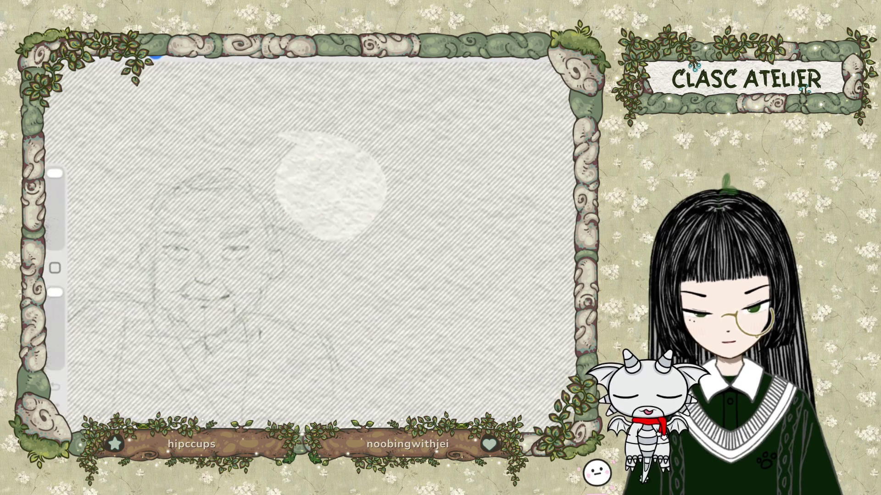
key(BackSpace)
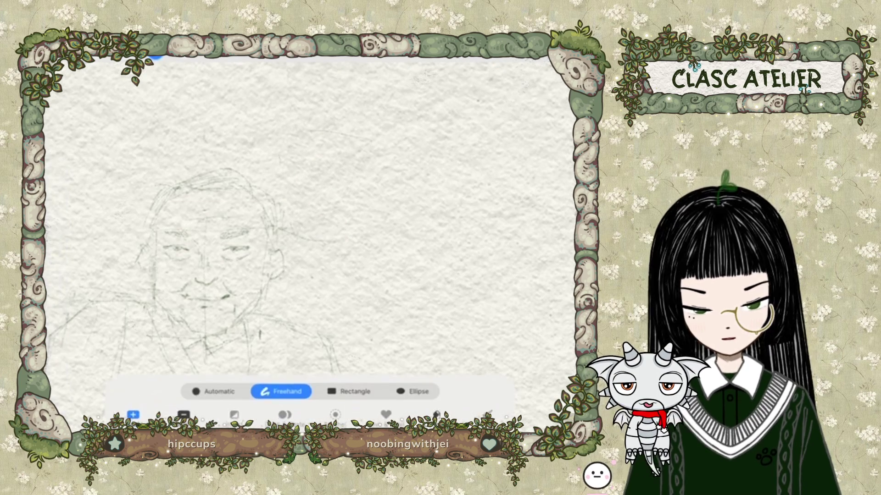
drag(55, 174, 55, 205)
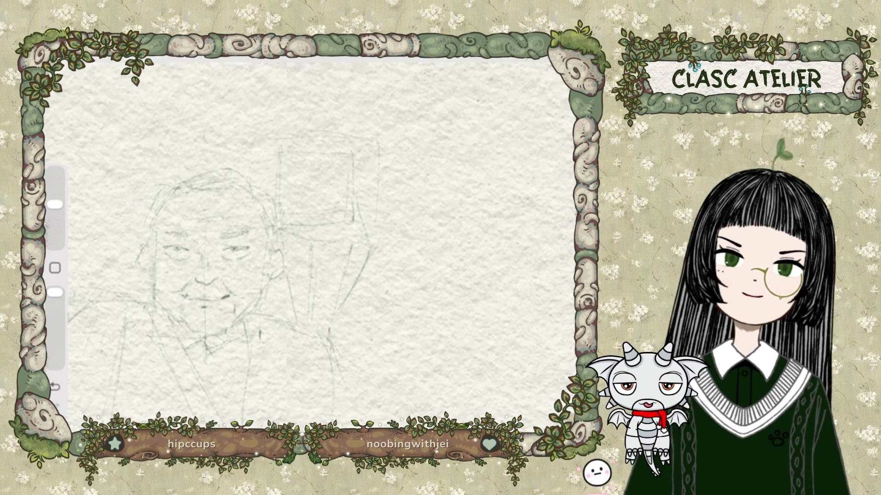
scroll(312, 238, down, 2)
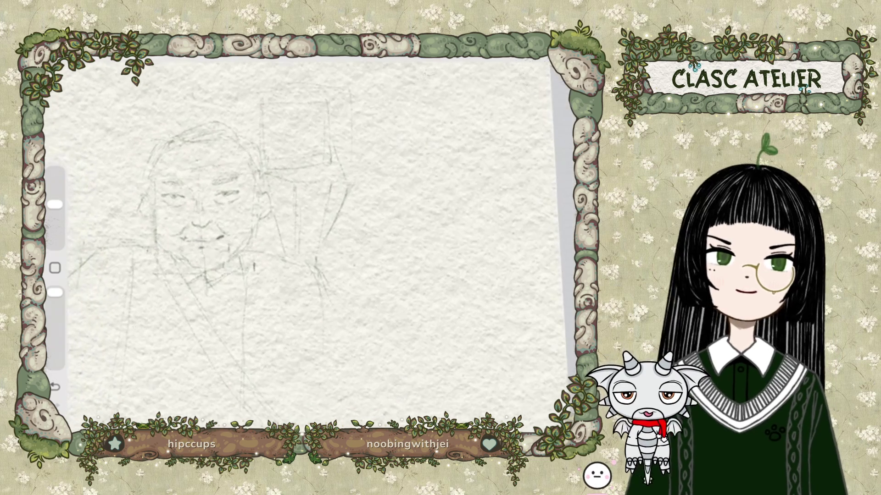
Step: Zoom and pan the canvas so the old man sketch and the left robed figure show together
scroll(312, 238, down, 3)
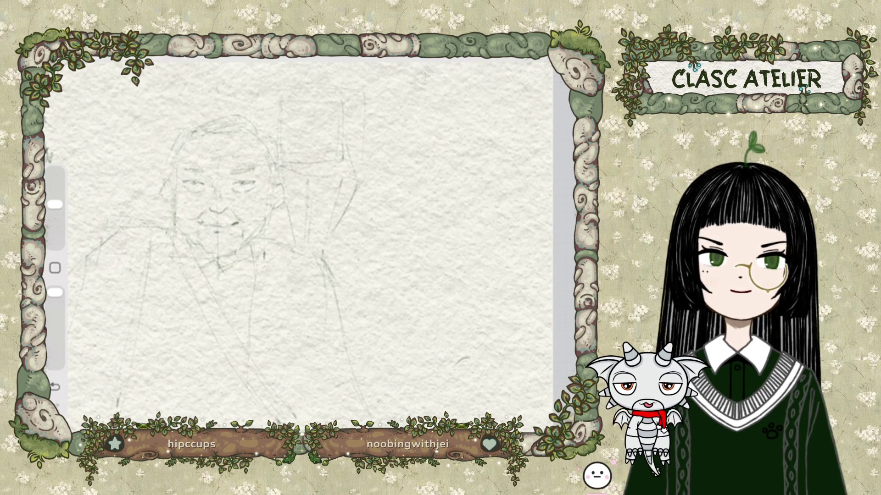
scroll(312, 239, up, 2)
scroll(293, 239, down, 2)
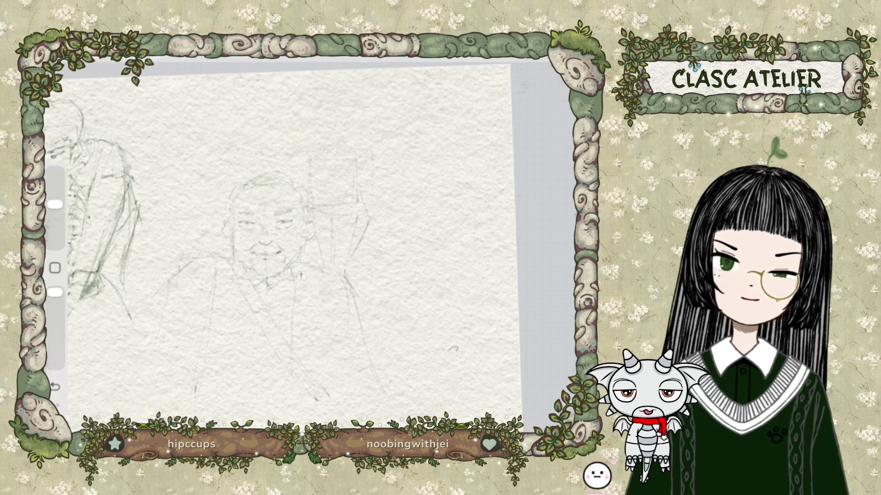
scroll(284, 243, up, 2)
scroll(285, 239, left, 3)
scroll(276, 238, right, 2)
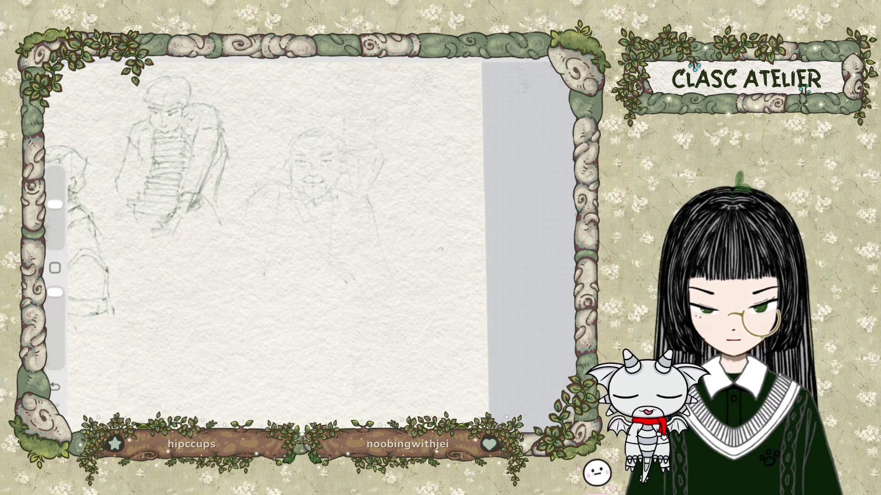
scroll(284, 239, up, 3)
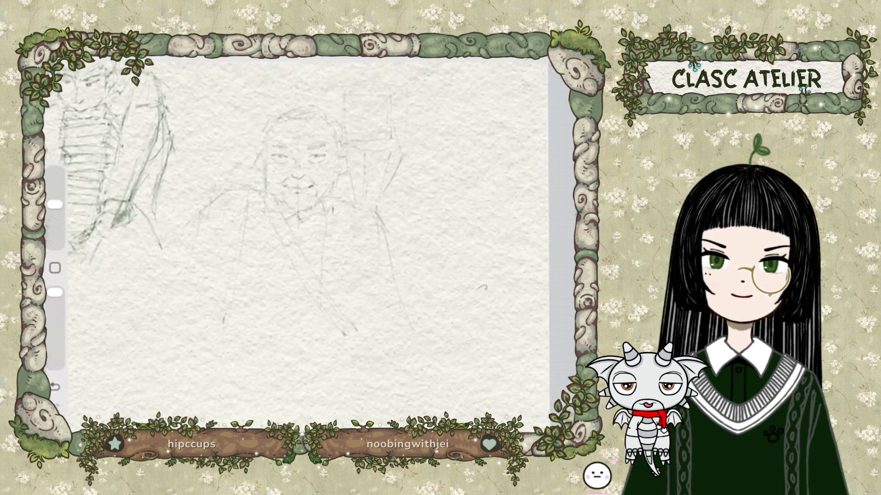
scroll(284, 238, down, 1)
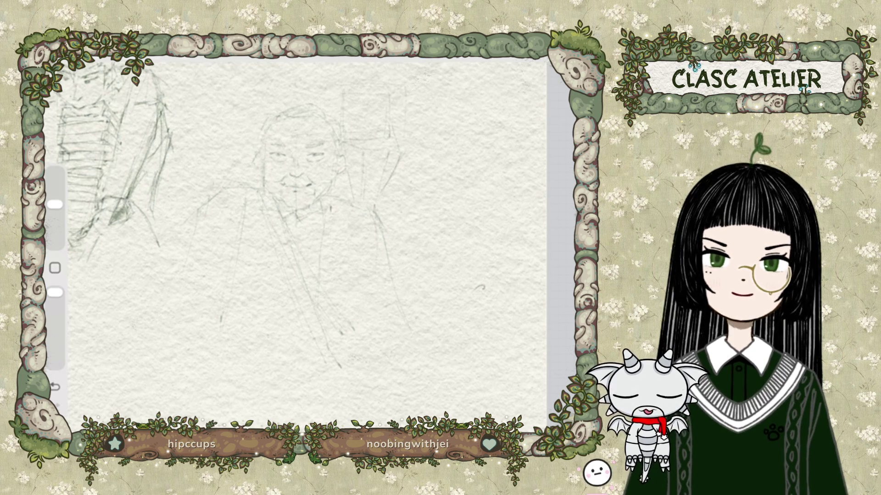
Step: Start a freehand selection around the robe, then cancel it
click(155, 56)
drag(292, 246, 342, 333)
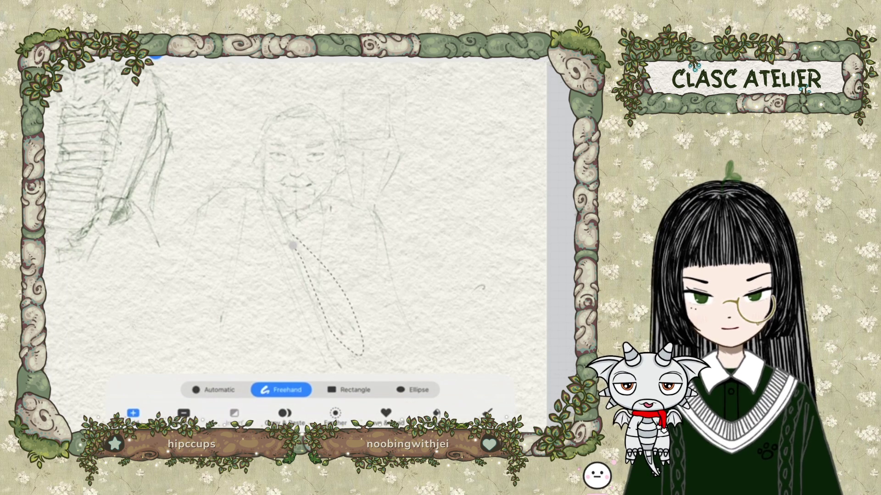
click(155, 56)
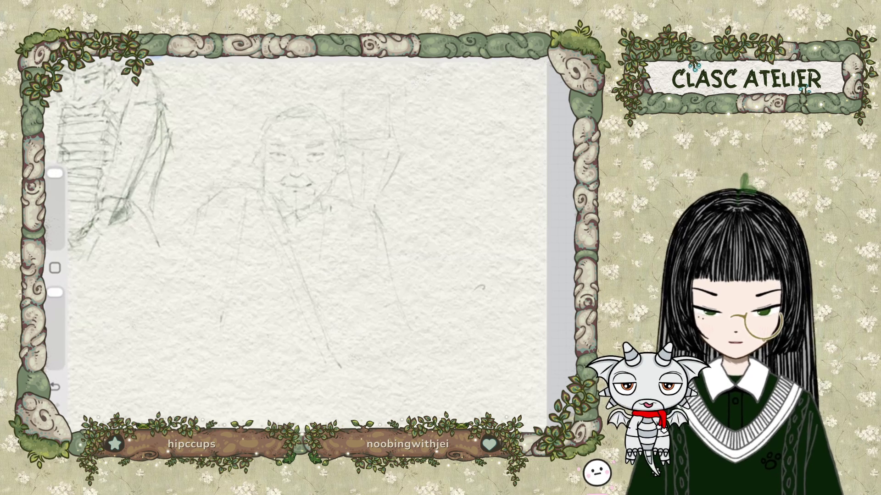
Step: Thin the pencil brush, then shift the canvas left and down and rotate it slightly
drag(55, 173, 55, 204)
click(459, 51)
click(183, 321)
drag(294, 174, 252, 215)
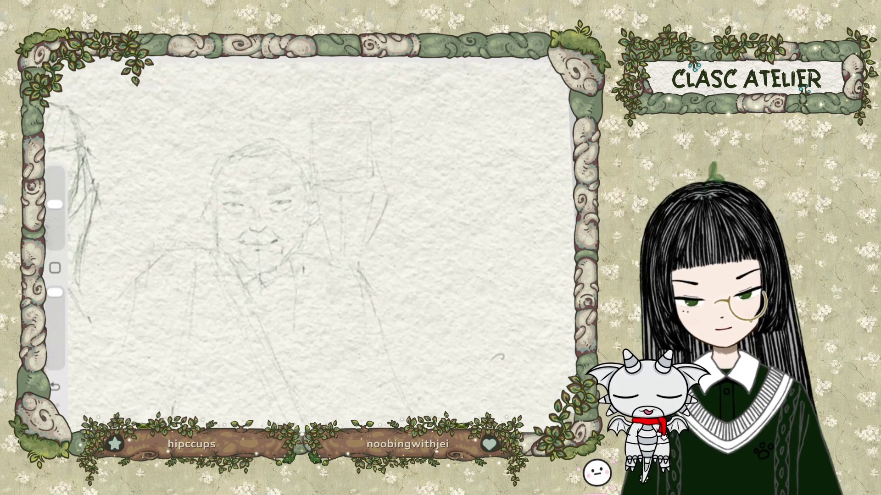
drag(458, 321, 457, 331)
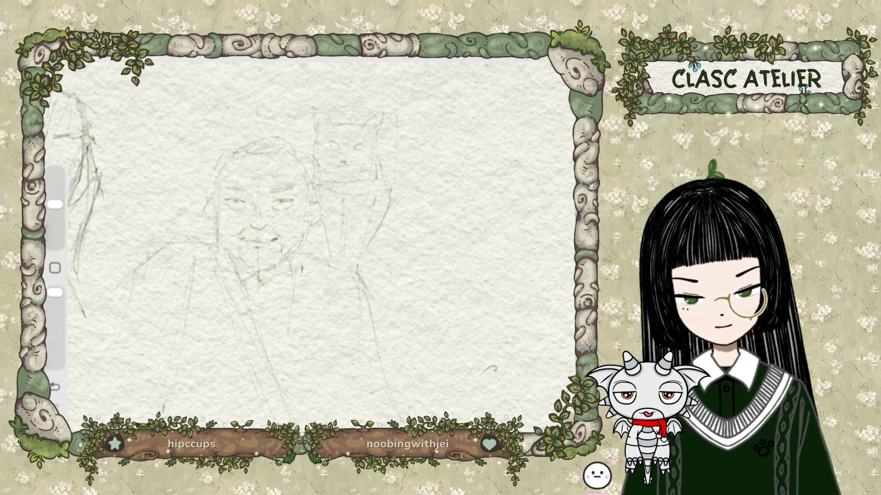
Step: Undo the stroke by the cat's face, add a faint stroke, and begin a freehand selection
key(ctrl+z)
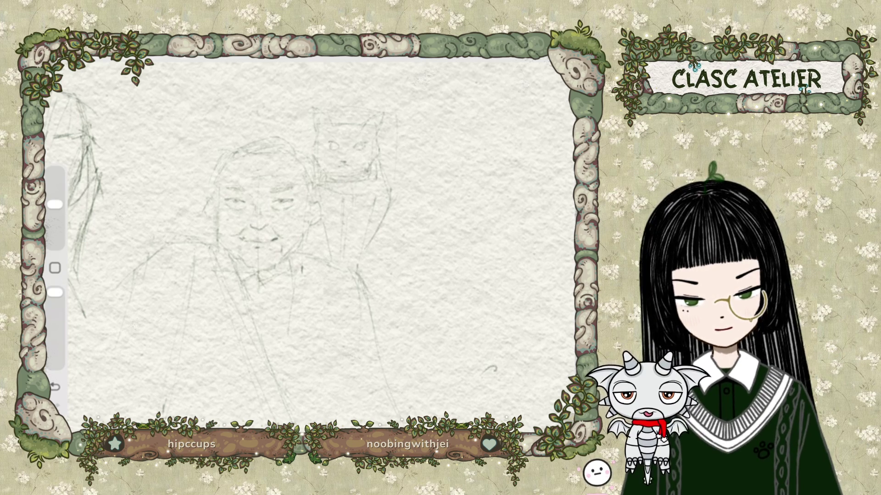
drag(367, 210, 366, 227)
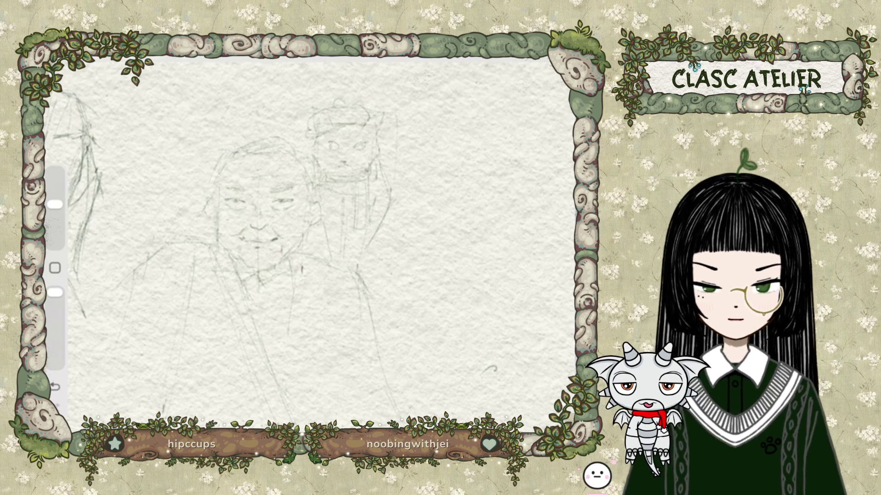
click(156, 55)
mouse_move(336, 115)
mouse_down()
mouse_move(309, 130)
mouse_move(348, 120)
mouse_up()
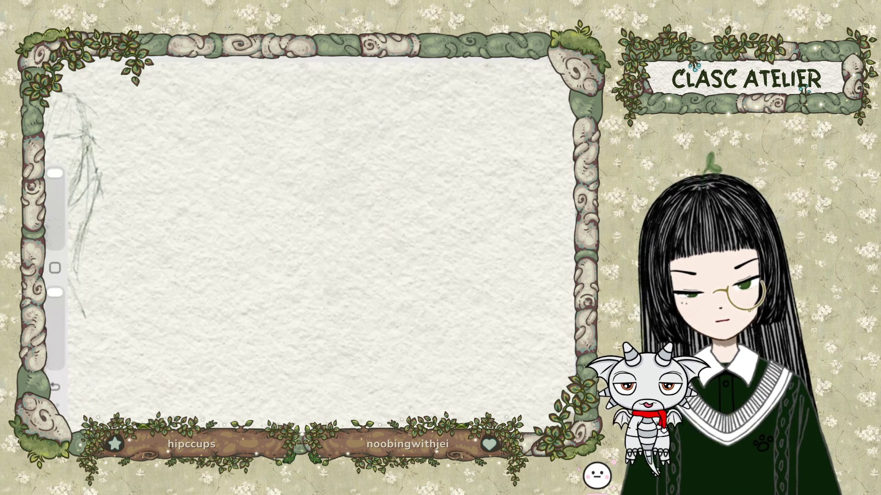
Step: Undo the erase to restore the sketch, then draw and undo a trial circle beside the cat
key(ctrl+z)
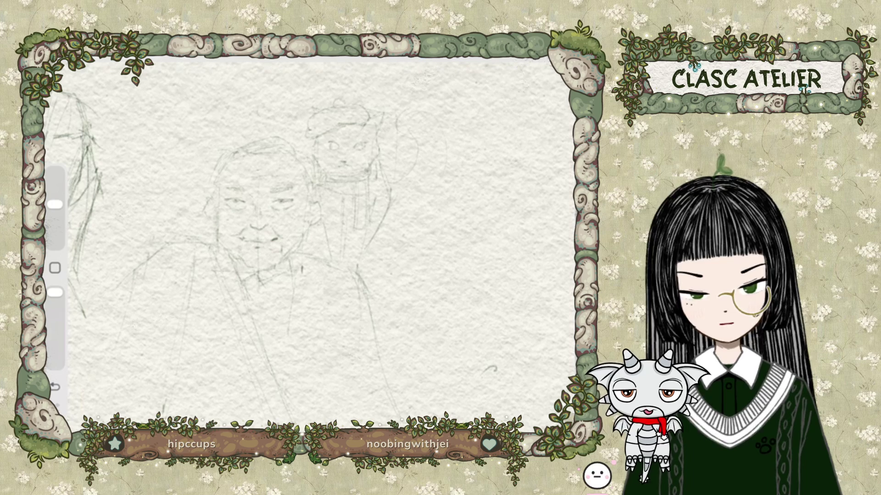
mouse_move(408, 111)
mouse_down()
mouse_move(416, 193)
mouse_move(447, 174)
mouse_up()
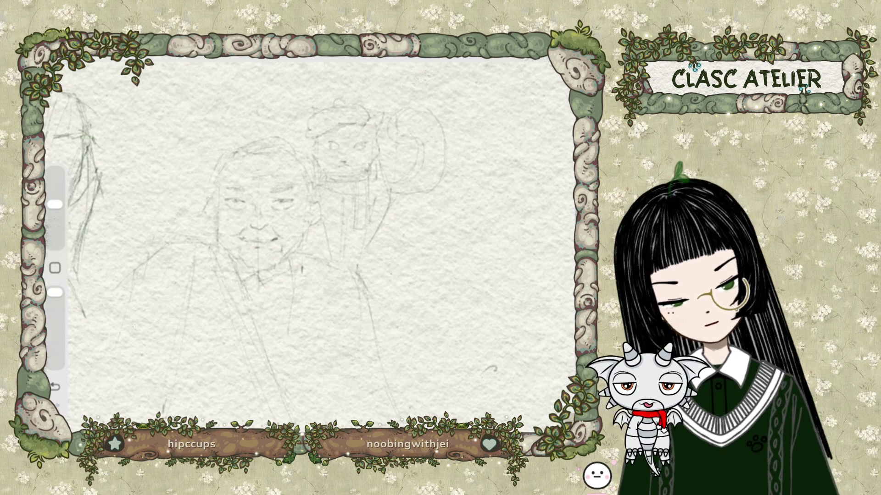
key(ctrl+z)
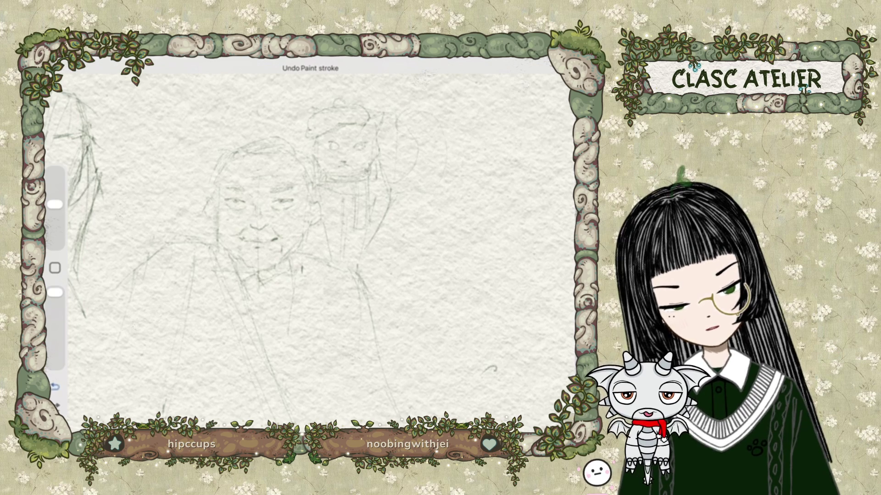
key(ctrl+z)
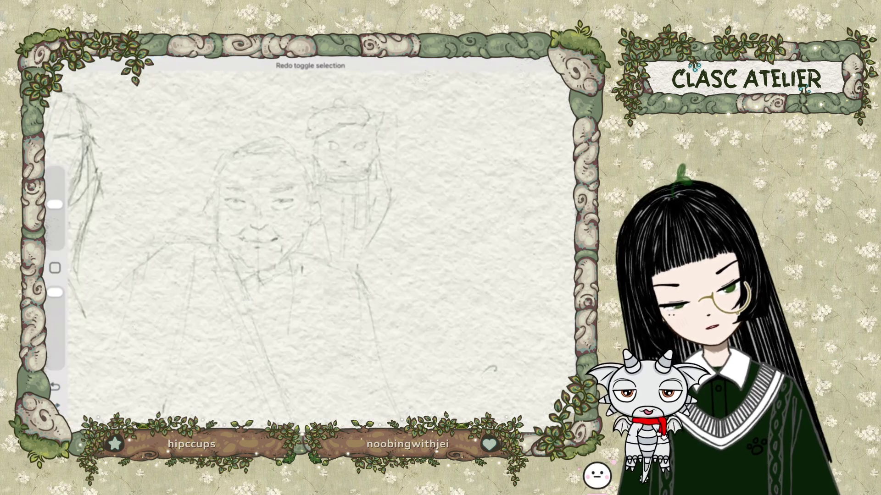
scroll(293, 248, down, 3)
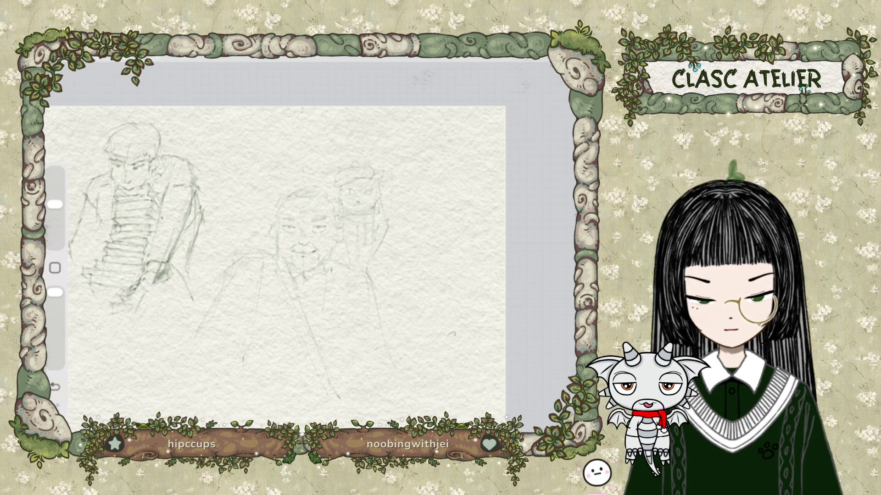
drag(275, 266, 316, 219)
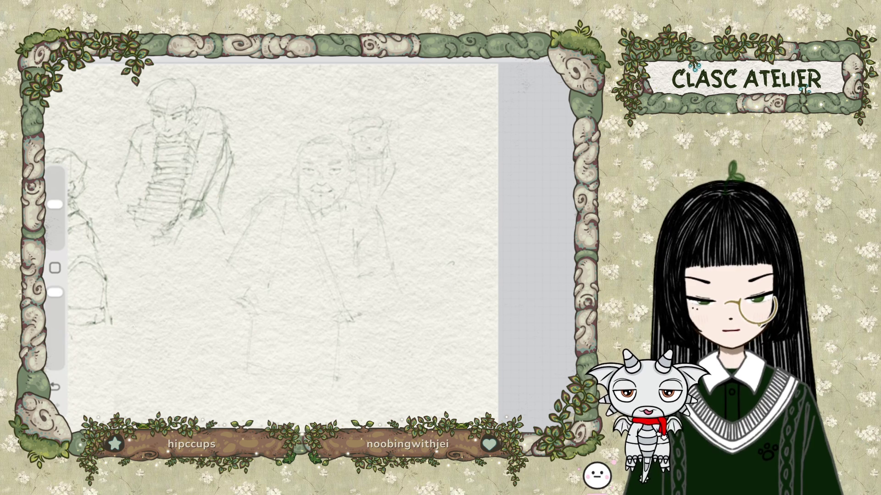
scroll(294, 243, up, 3)
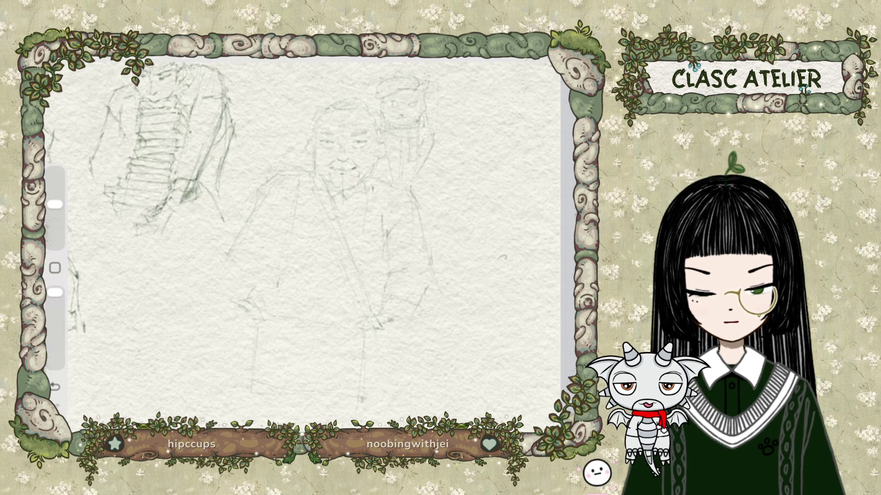
Step: Lasso the lower leg strokes beneath the robe with Freehand selection and clear them
click(155, 56)
drag(227, 303, 379, 367)
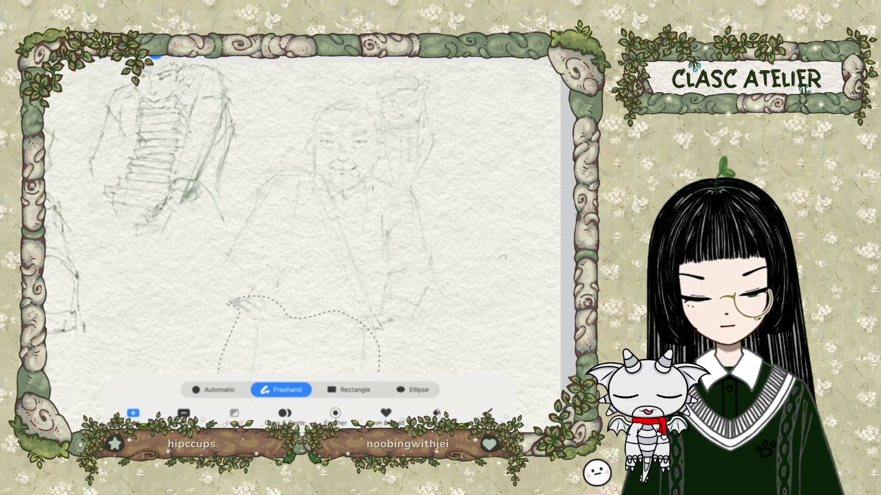
click(501, 63)
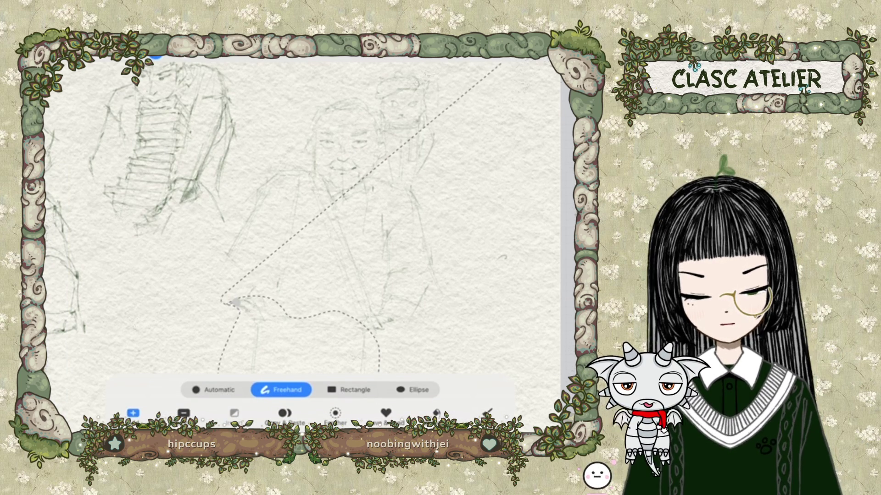
click(155, 56)
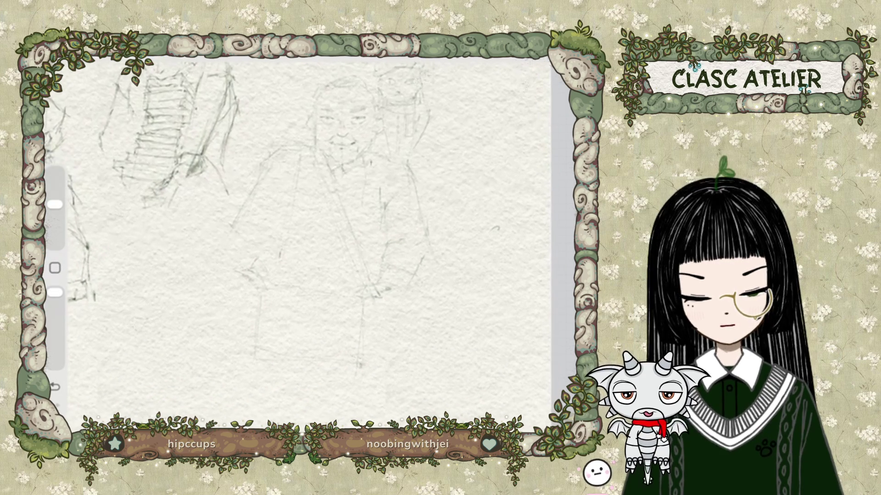
click(155, 56)
click(155, 56)
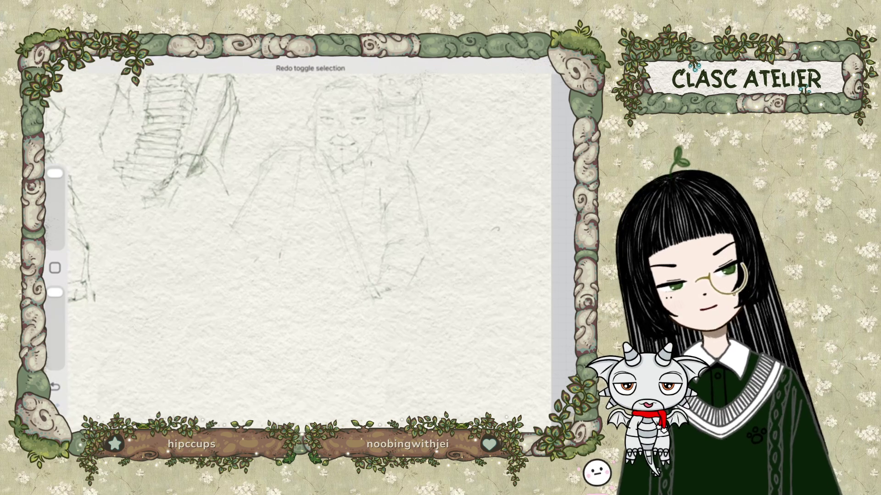
Step: Shrink the brush, lasso the lower robe with Freehand selection, and start transforming it
scroll(298, 245, down, 1)
scroll(298, 246, up, 1)
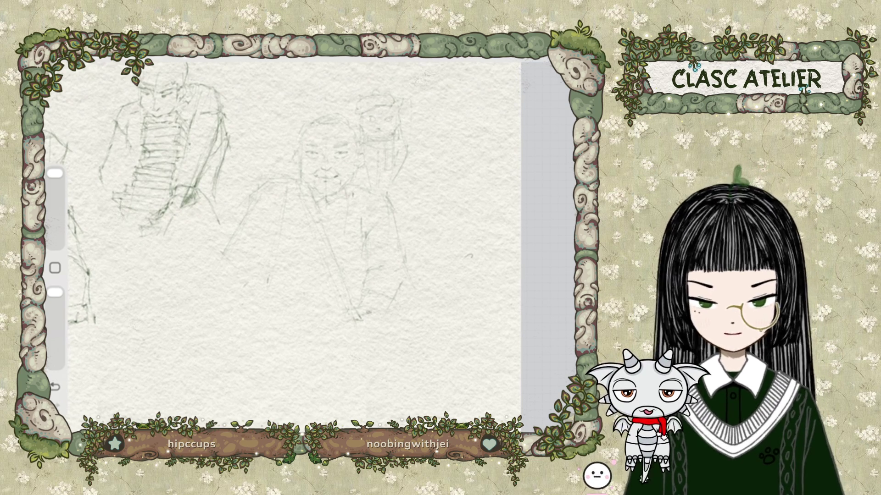
drag(55, 174, 55, 204)
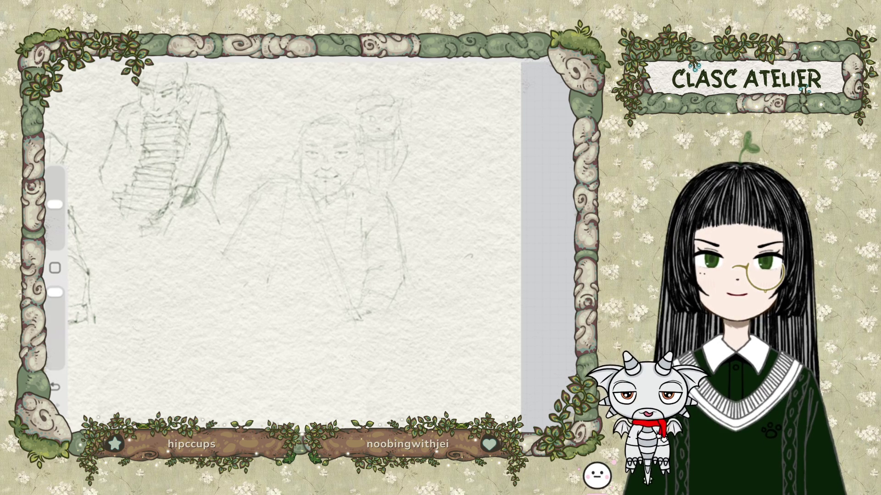
click(155, 56)
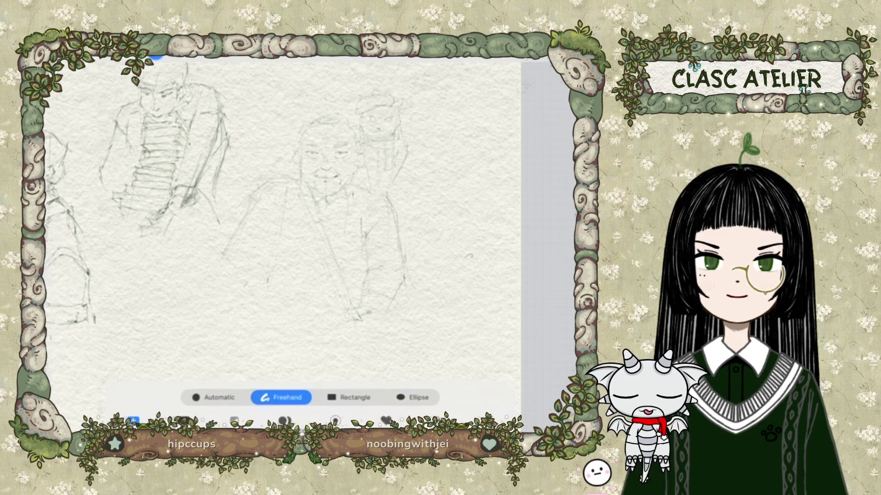
mouse_move(365, 273)
mouse_down()
mouse_move(405, 280)
mouse_move(365, 274)
mouse_move(374, 320)
mouse_up()
click(184, 55)
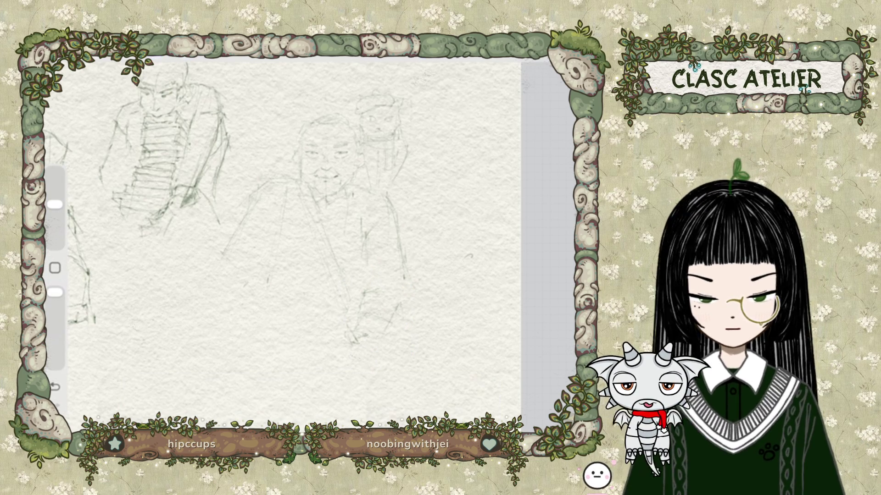
Step: Reduce the brush, undo an accidental ellipse selection, and begin a new freehand selection near the lower robe
key(s)
click(467, 260)
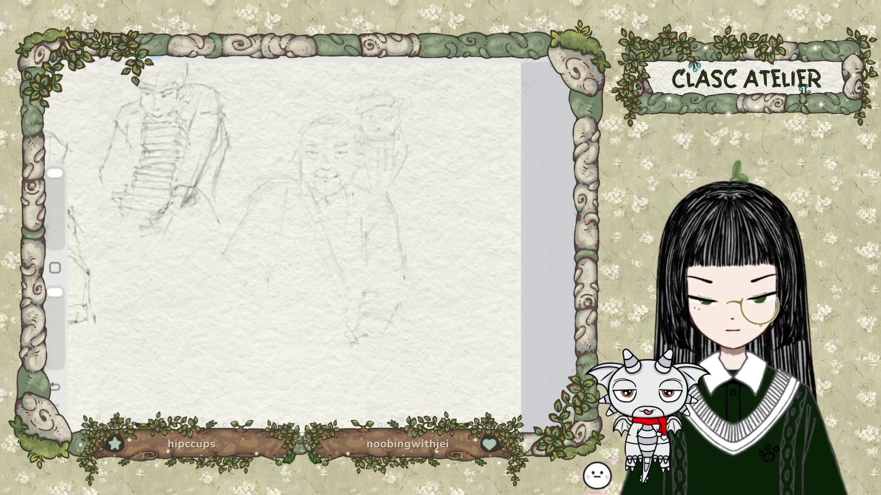
scroll(293, 248, up, 2)
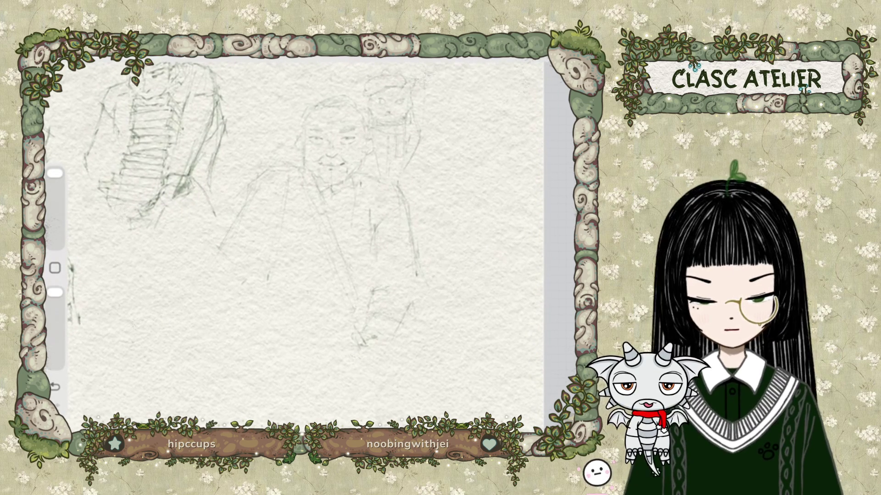
drag(56, 173, 55, 205)
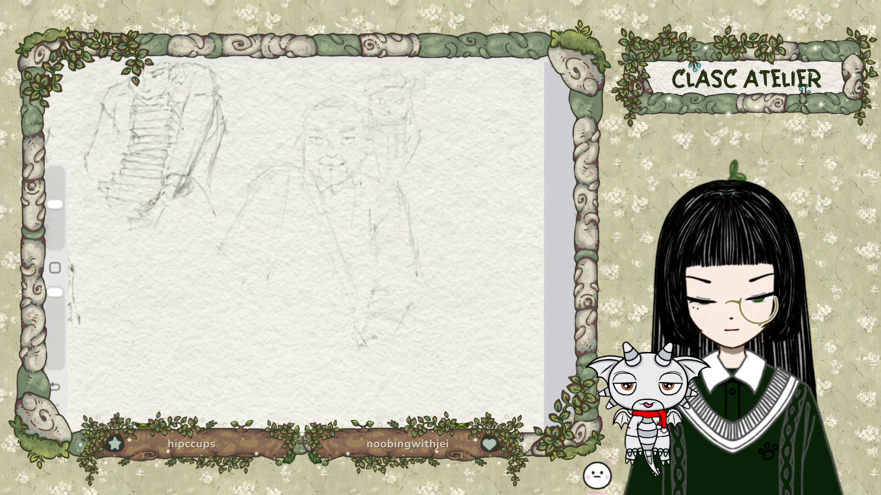
key(ctrl+z)
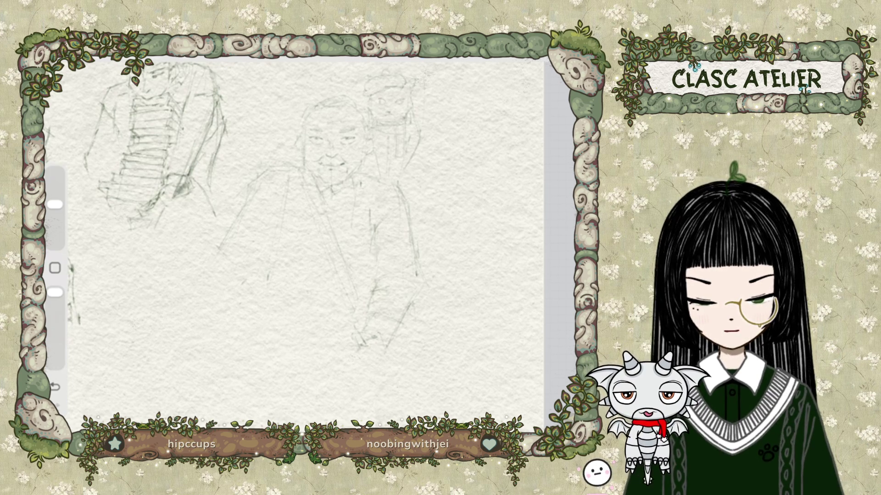
click(155, 56)
drag(351, 352, 348, 360)
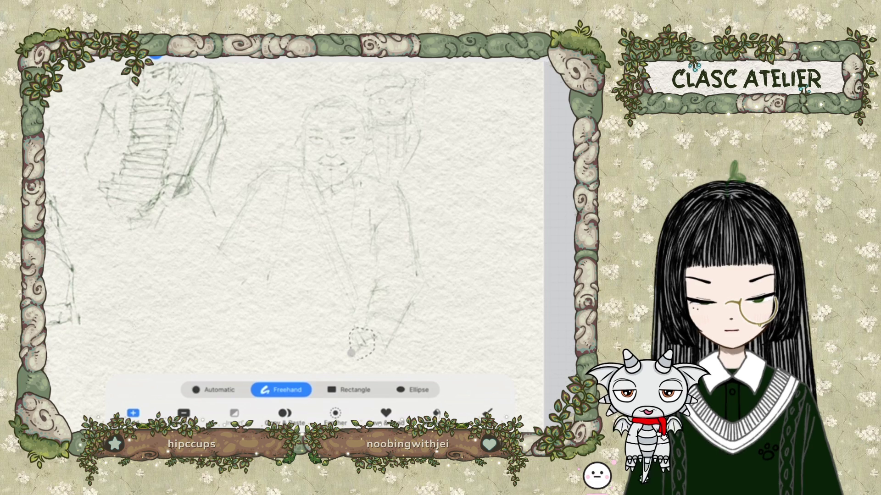
click(156, 55)
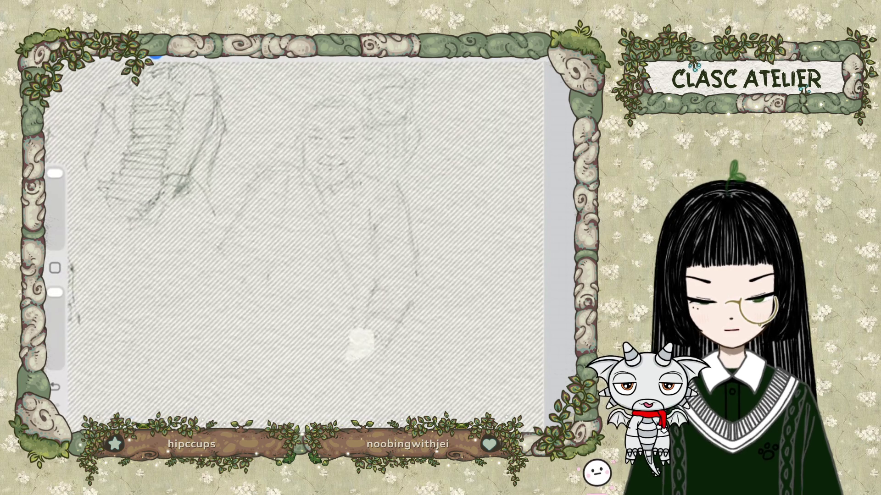
click(155, 56)
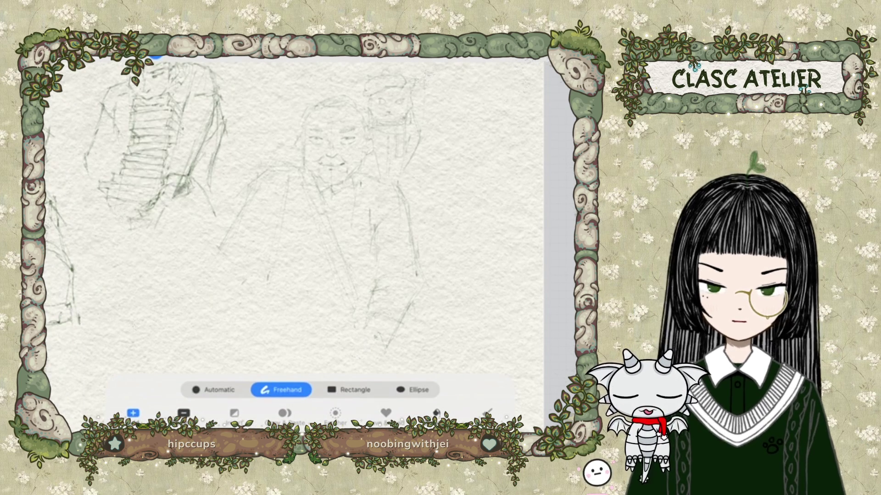
click(155, 56)
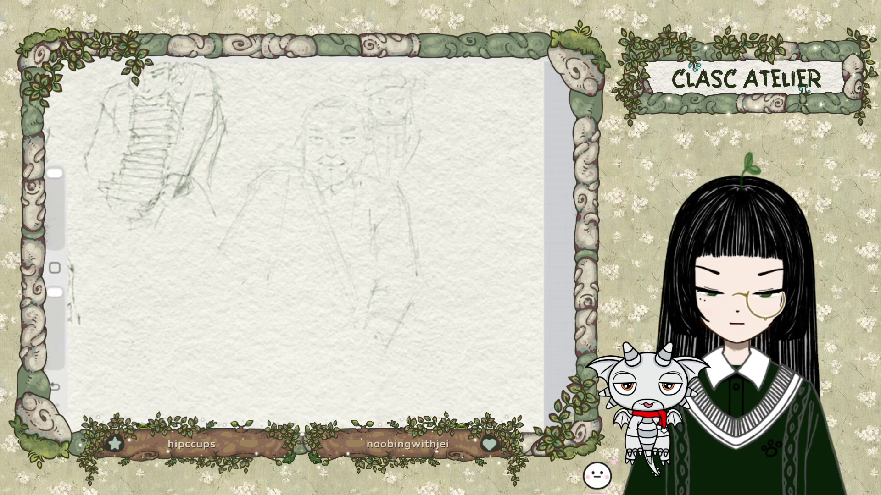
mouse_move(55, 173)
mouse_down()
mouse_move(55, 205)
mouse_move(55, 173)
mouse_up()
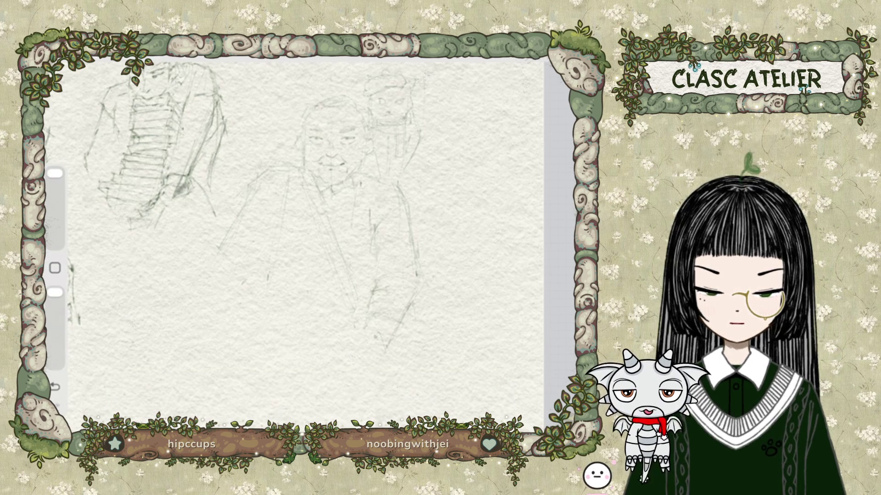
key(ctrl+z)
key(ctrl+shift+z)
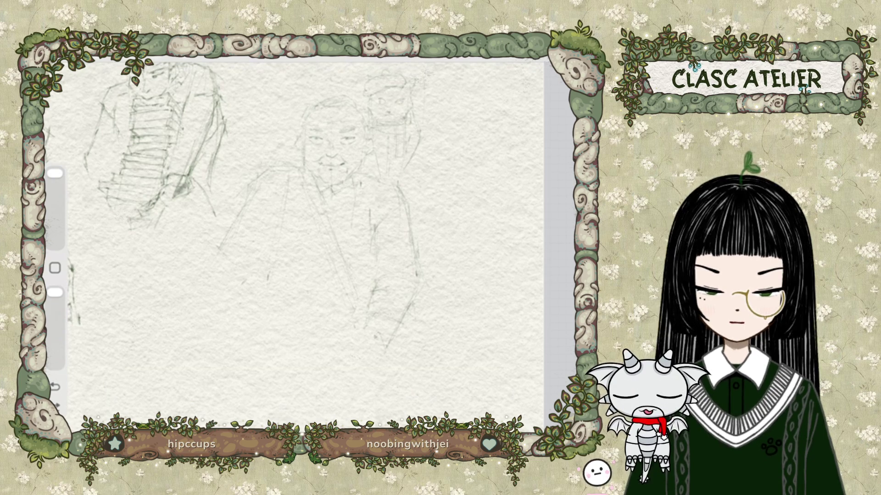
key(ctrl+z)
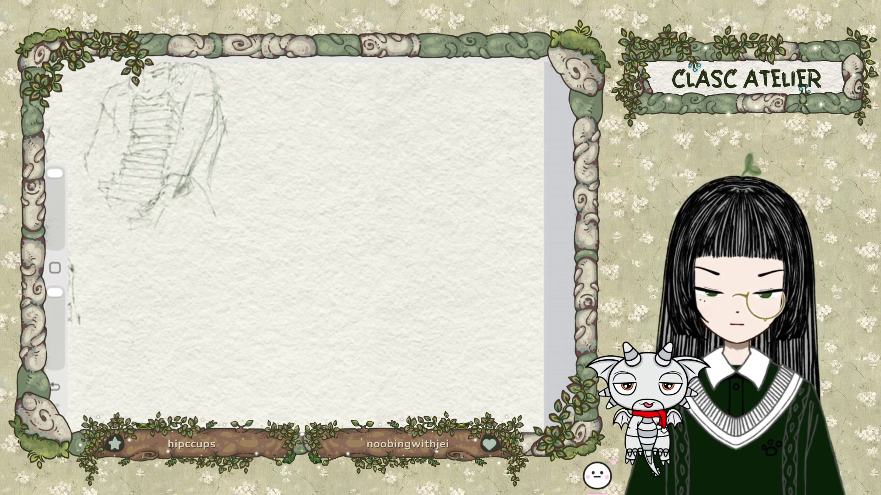
key(ctrl+z)
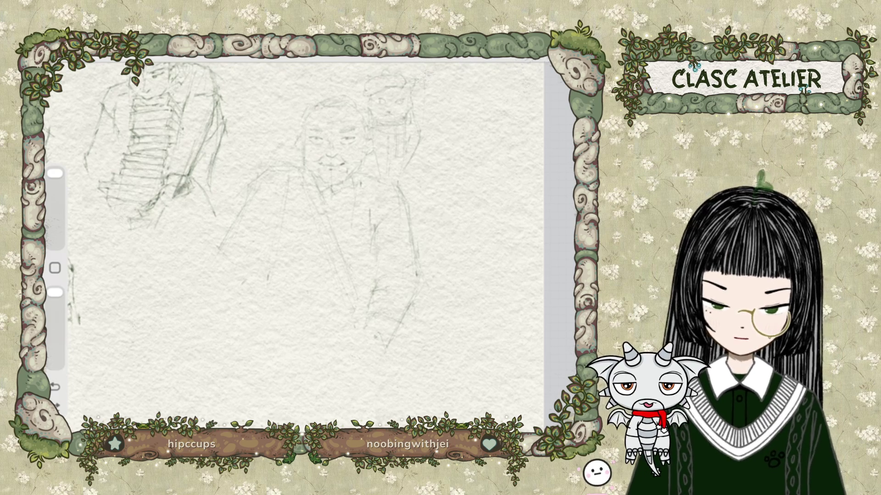
Step: Transform the man-and-cat sketch, shifting it right and slightly down
click(183, 55)
drag(321, 206, 372, 215)
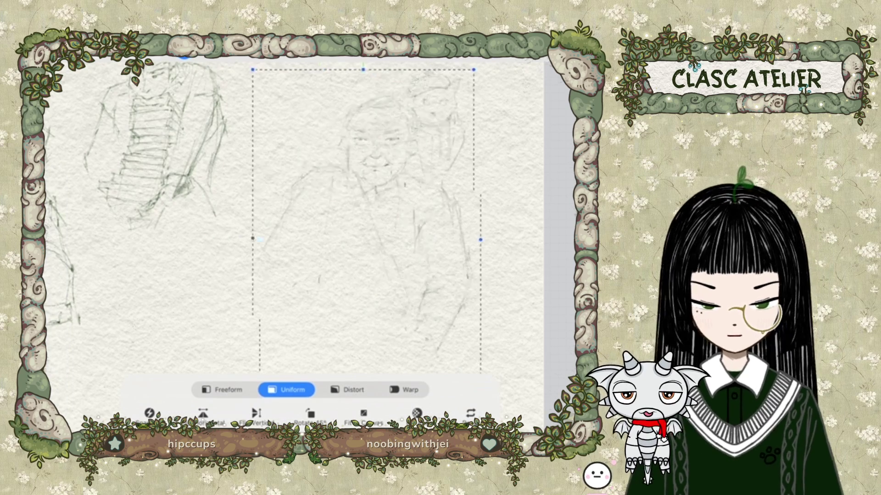
click(183, 55)
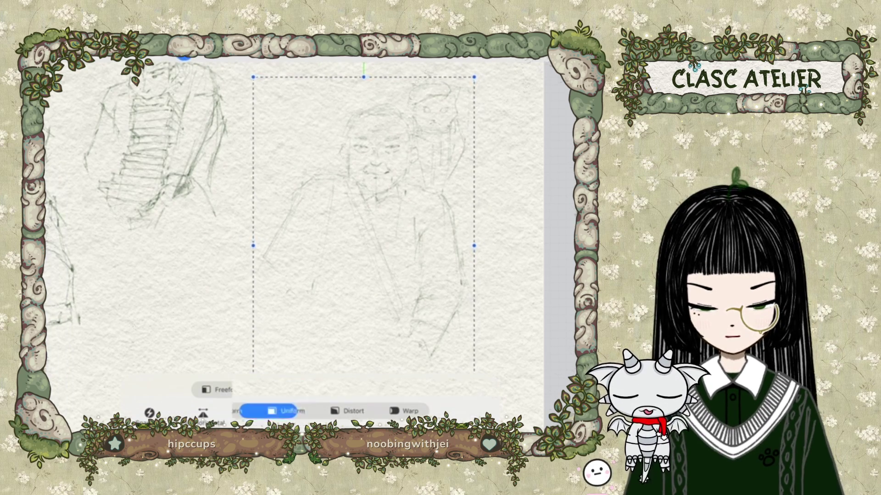
Step: Make the brush smaller, check the Brush Library, and undo the last action
scroll(448, 183, up, 2)
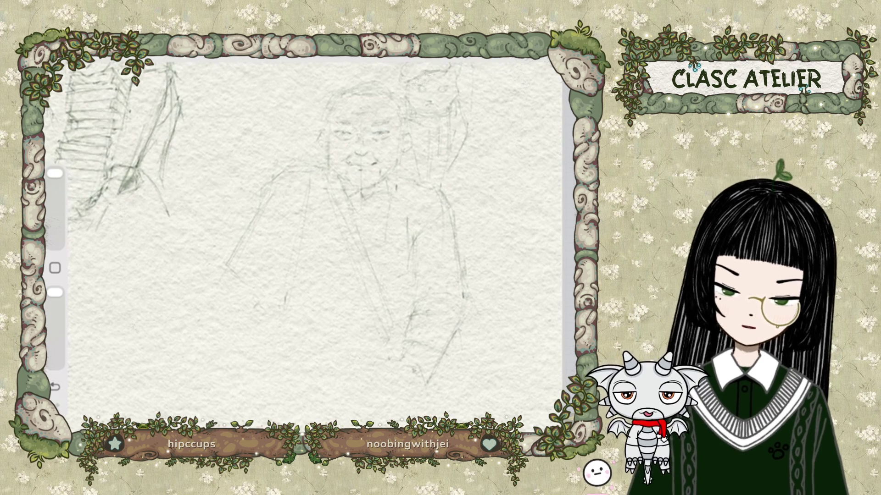
drag(55, 174, 55, 204)
click(500, 51)
click(500, 50)
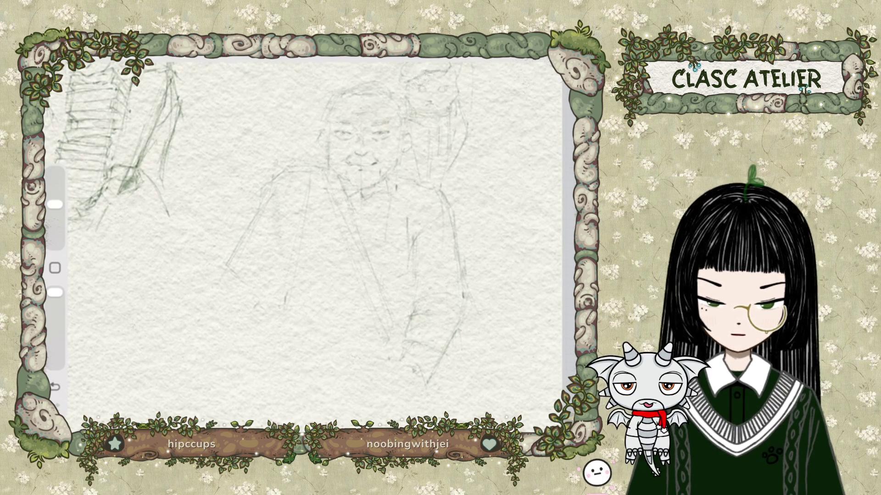
key(ctrl+z)
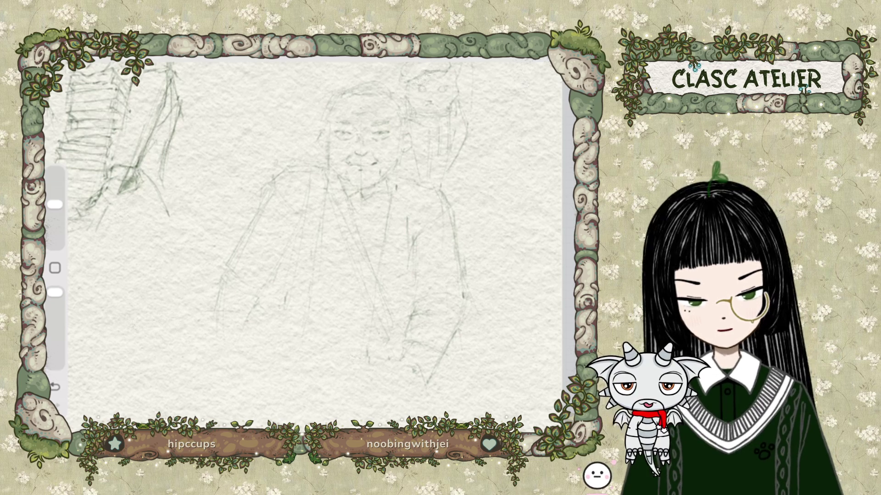
Step: Shrink the pencil brush down to 1% size
drag(55, 204, 55, 244)
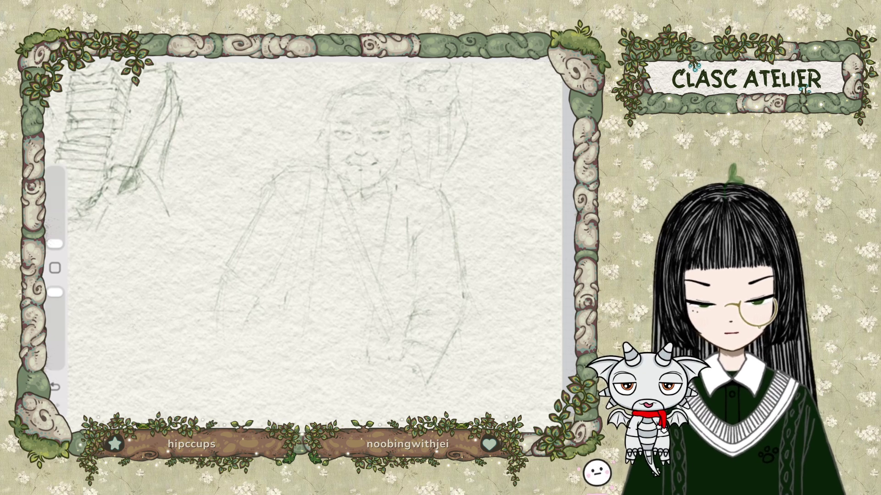
scroll(312, 239, down, 3)
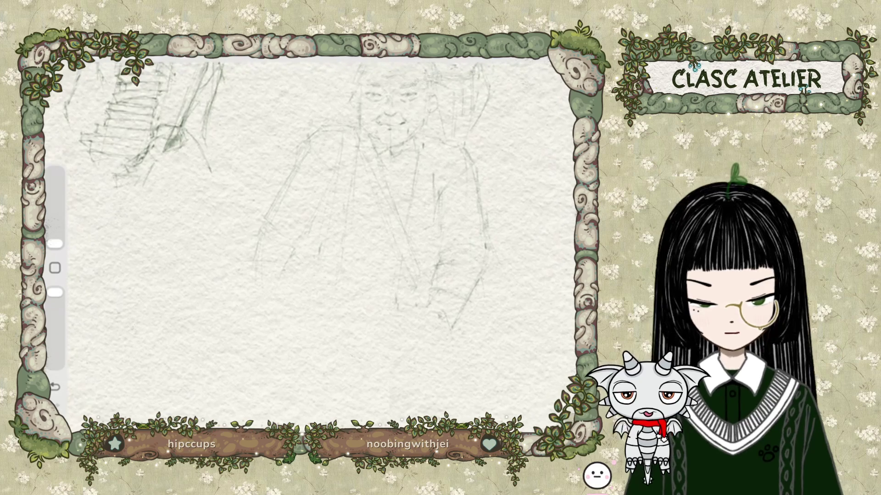
Step: Drag the brush size back up from 1% for thicker pencil strokes
drag(56, 244, 56, 204)
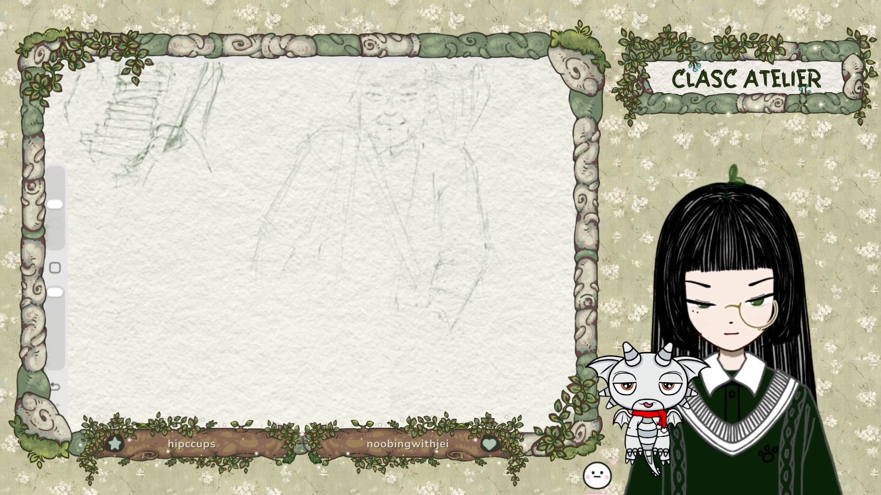
Step: Zoom in on the face and drop the pencil brush back to its finest size
scroll(307, 239, up, 5)
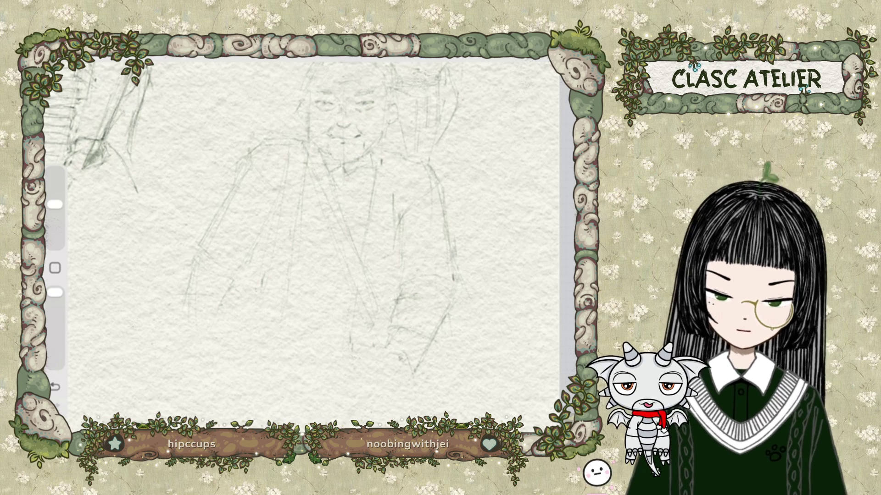
scroll(317, 230, up, 2)
scroll(316, 230, up, 2)
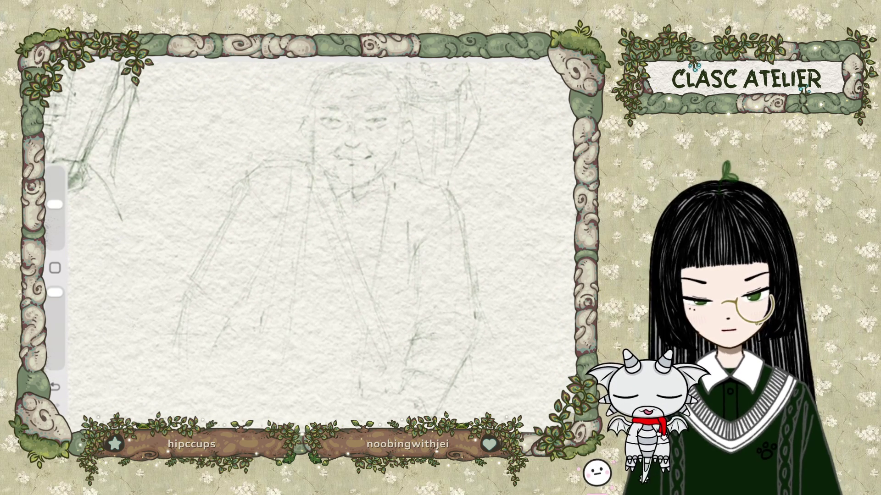
drag(55, 204, 55, 243)
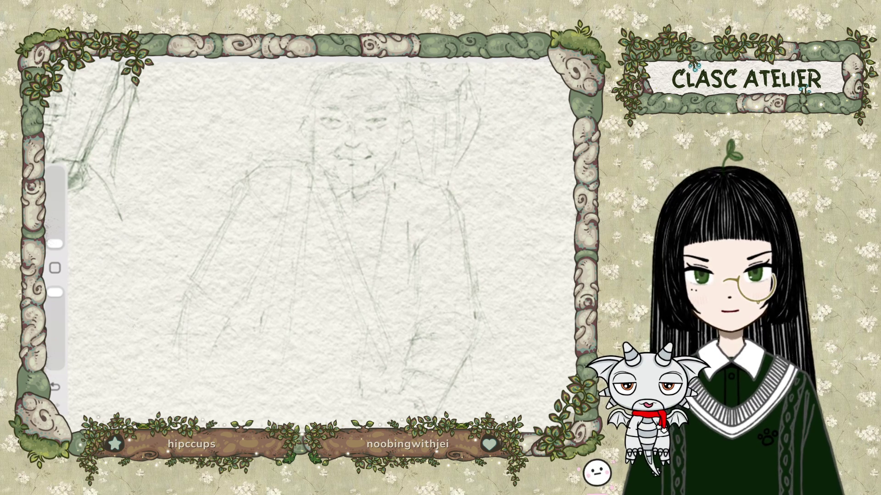
scroll(293, 234, down, 3)
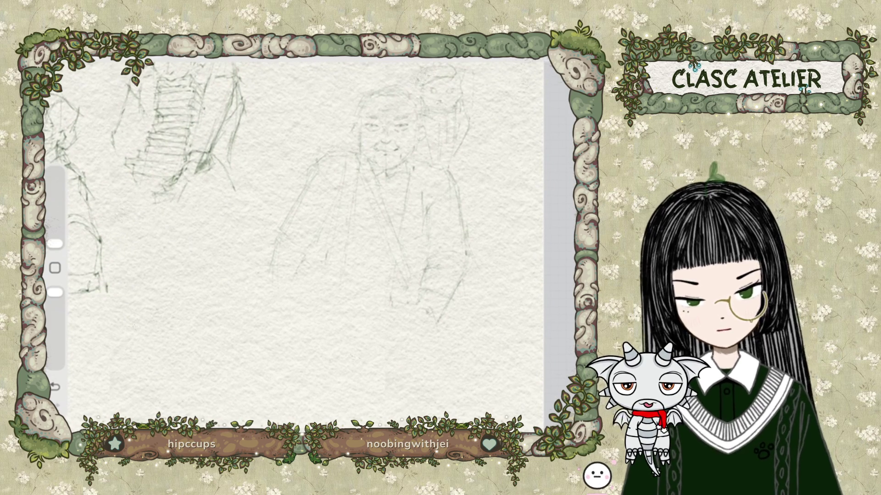
scroll(322, 206, up, 3)
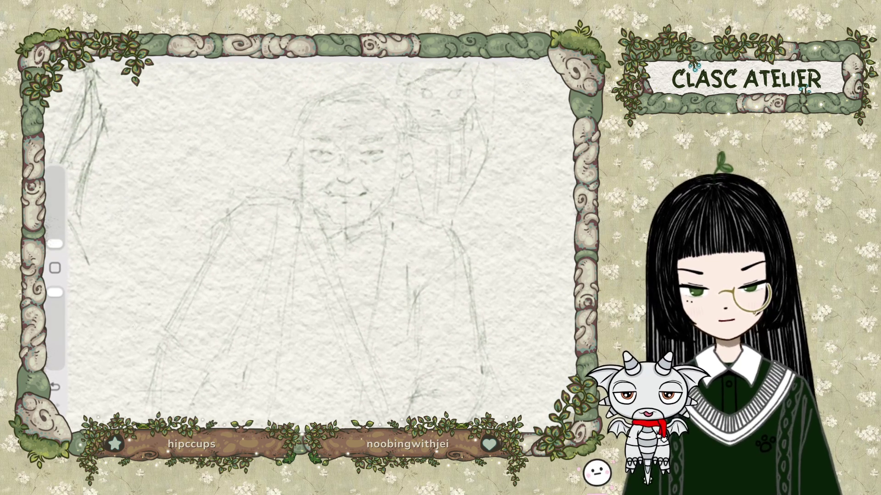
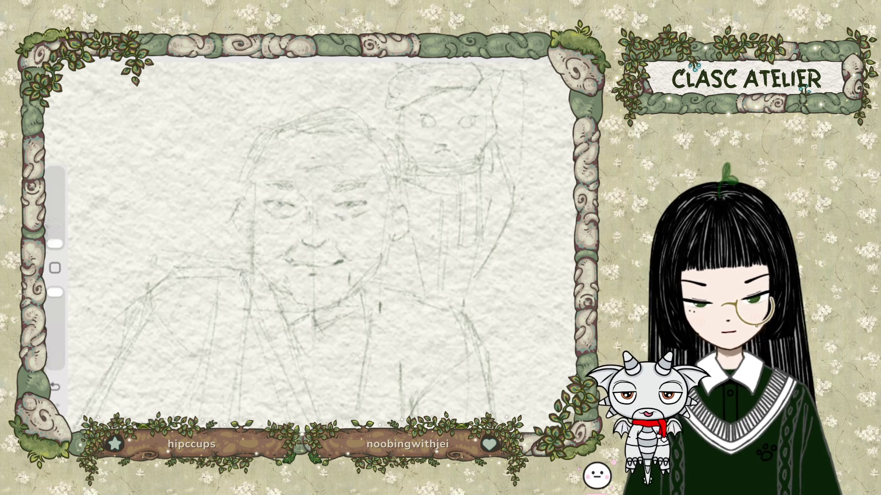
Step: Peek at the layer list, then enlarge the pencil brush size
click(562, 51)
click(562, 51)
scroll(312, 239, down, 3)
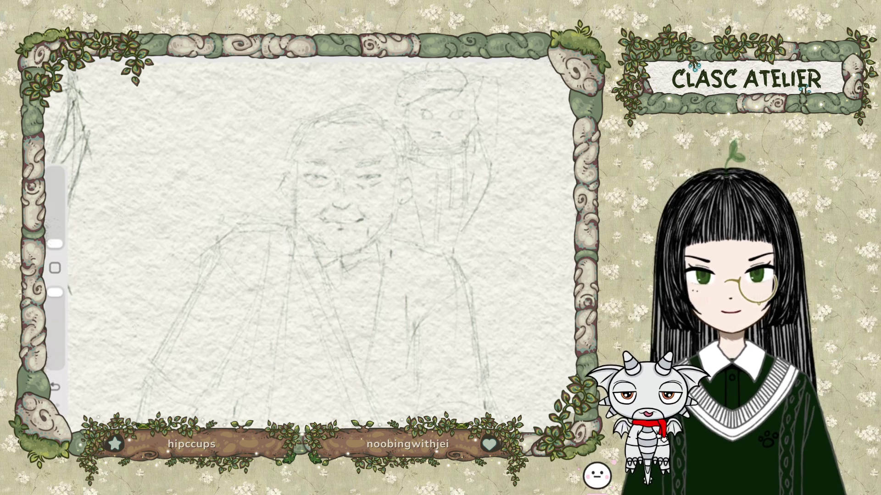
scroll(321, 229, up, 2)
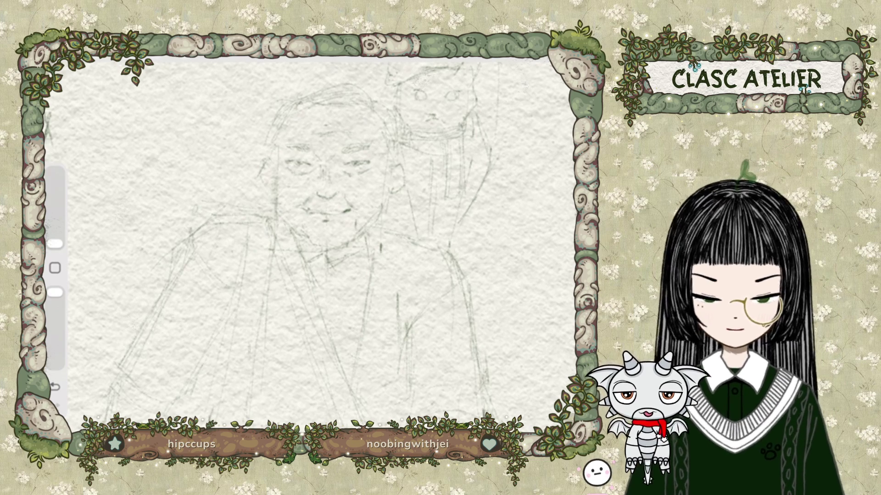
scroll(321, 230, up, 2)
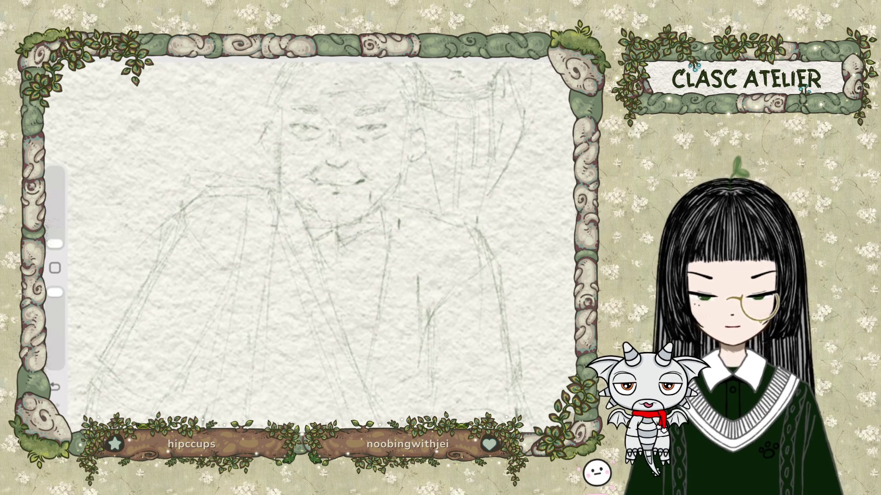
scroll(321, 244, down, 3)
scroll(321, 229, up, 2)
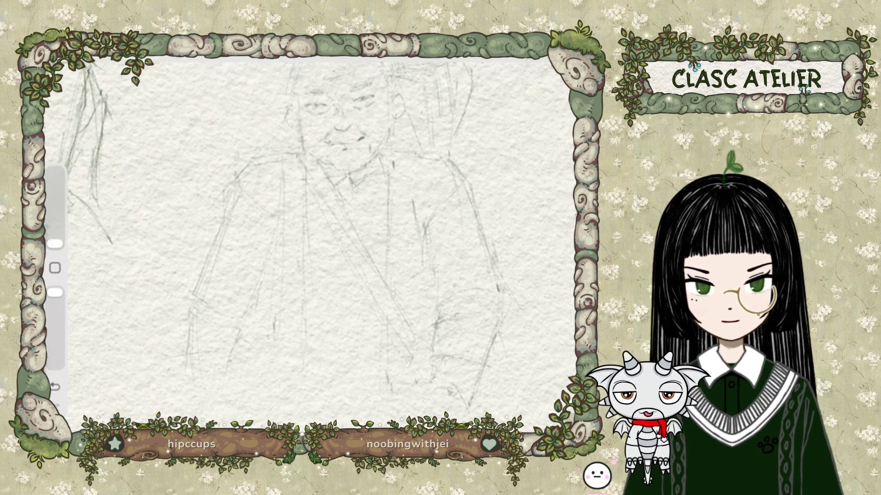
scroll(307, 241, down, 3)
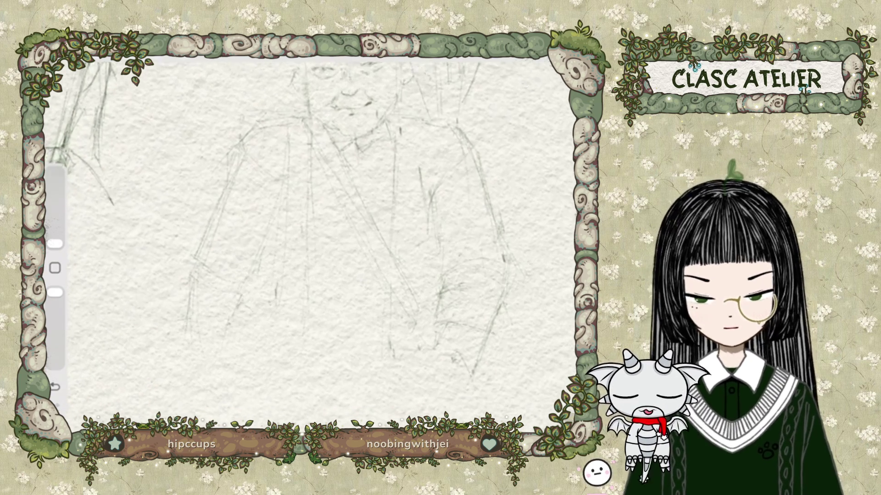
drag(55, 243, 55, 204)
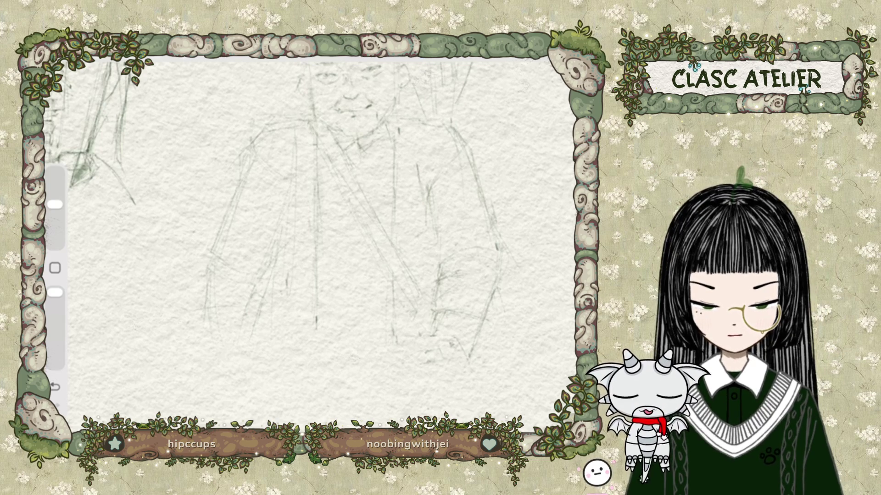
Step: Add a short pencil stroke to the elderly man's robe and pan the view
drag(378, 385, 393, 377)
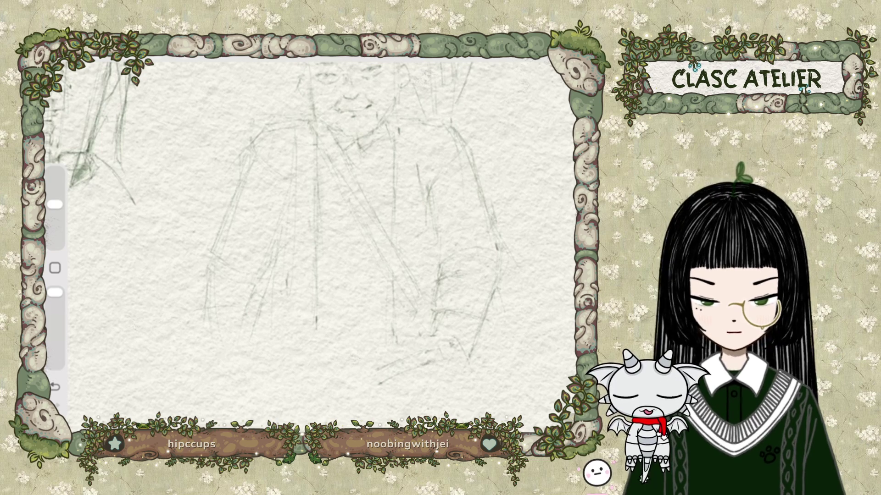
scroll(317, 239, down, 1)
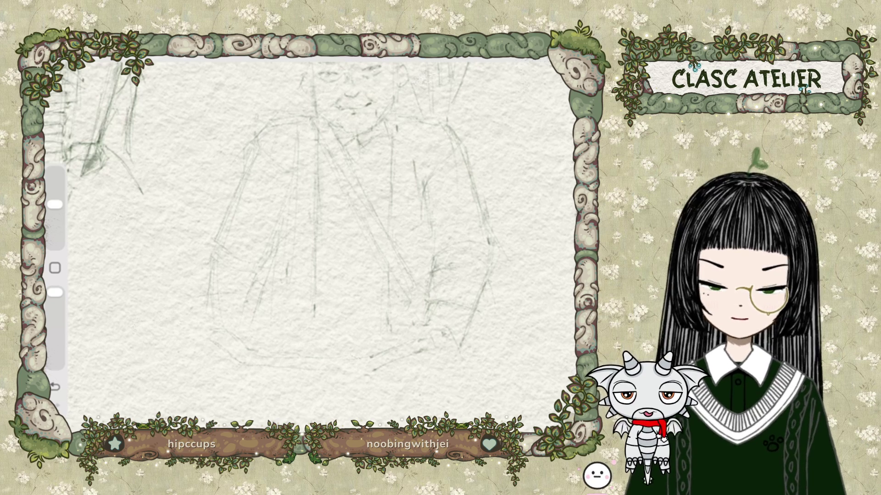
drag(322, 229, 328, 220)
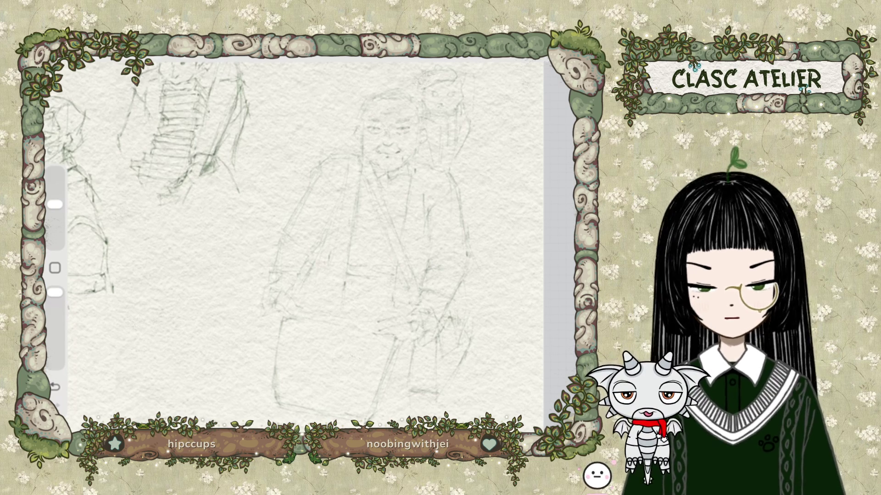
Step: Rotate and zoom the canvas in on the elderly man figure for further sketching
drag(303, 239, 280, 232)
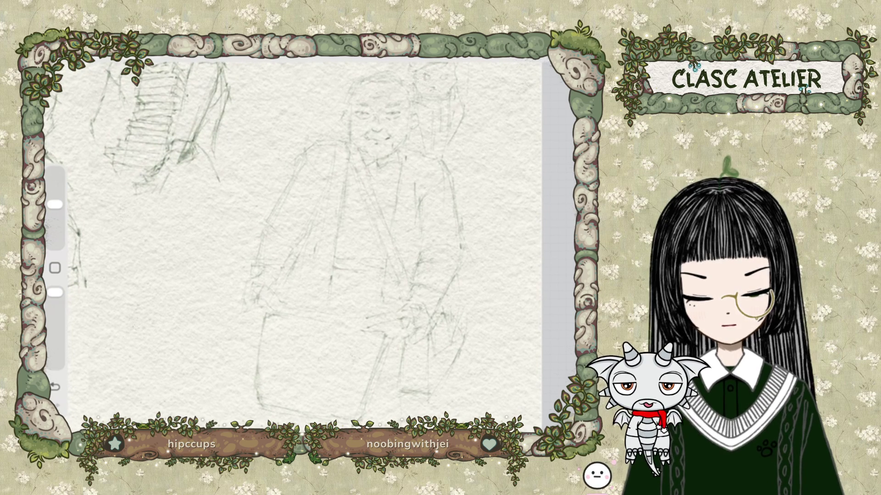
drag(303, 238, 326, 250)
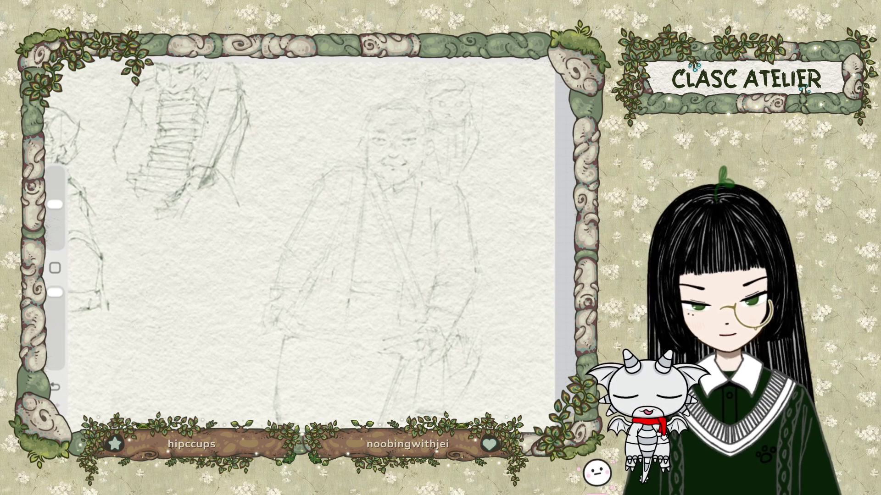
scroll(312, 238, down, 2)
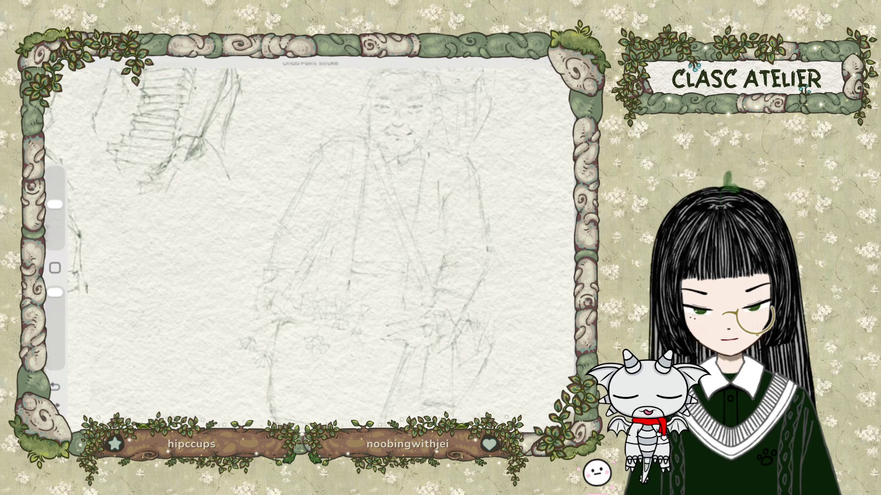
Step: Undo the last pencil stroke on the elderly man and shift the sketches up-left
key(s)
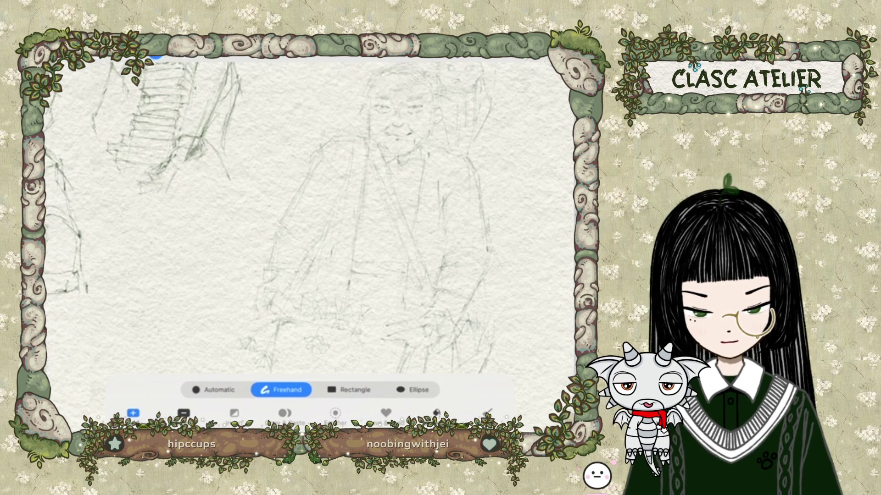
key(b)
key(ctrl+z)
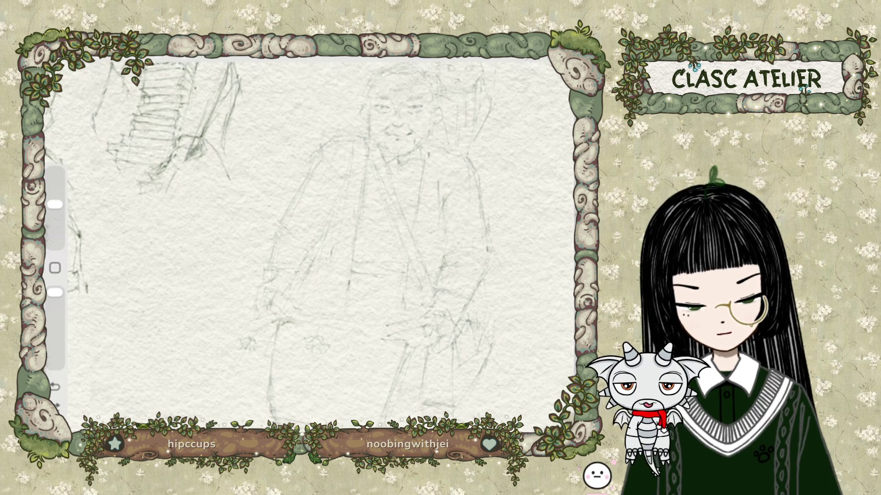
scroll(312, 238, up, 5)
scroll(312, 229, down, 3)
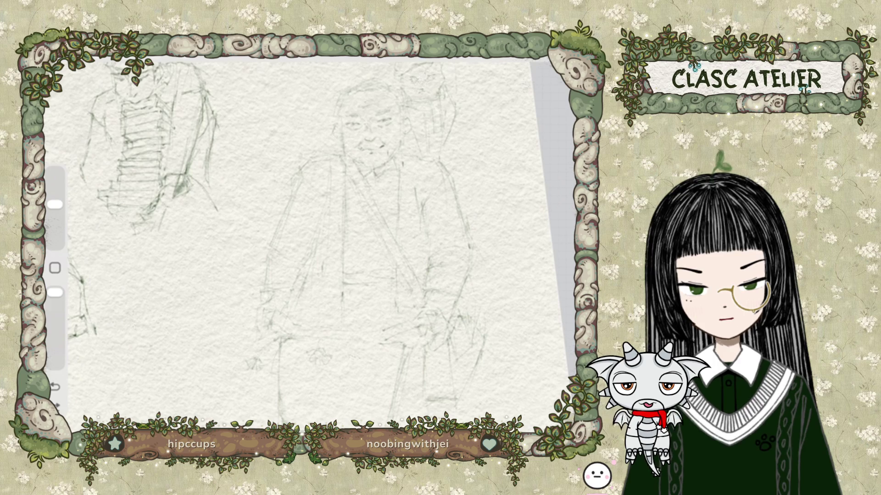
drag(367, 138, 360, 115)
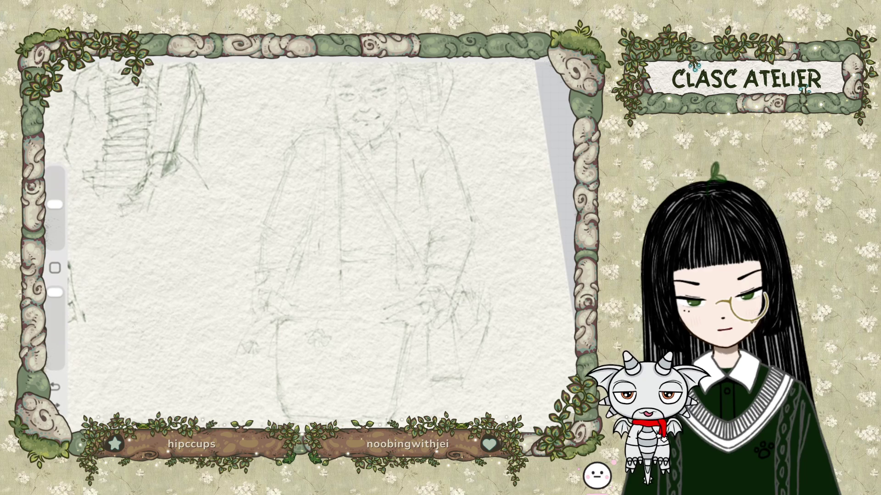
Step: Lasso the stray scribbles below the elderly man, erase them, and deselect
click(154, 54)
mouse_move(271, 317)
mouse_down()
mouse_move(348, 338)
mouse_move(272, 317)
mouse_up()
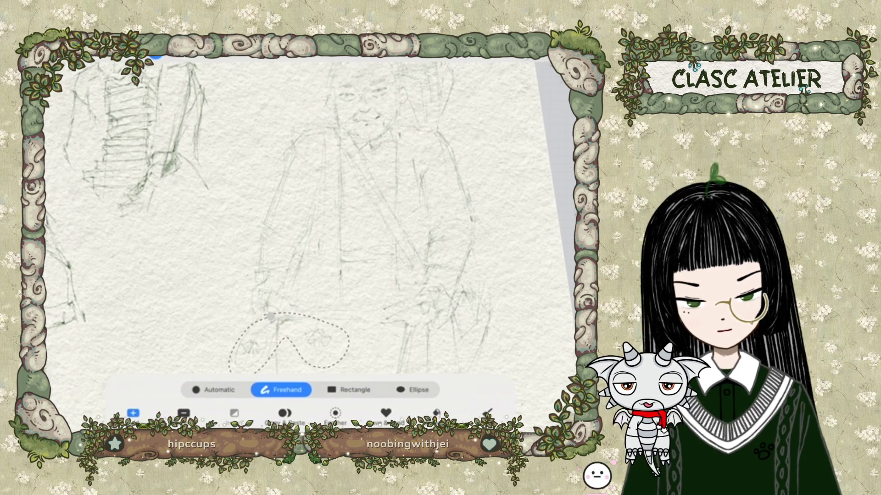
click(270, 317)
drag(55, 243, 55, 183)
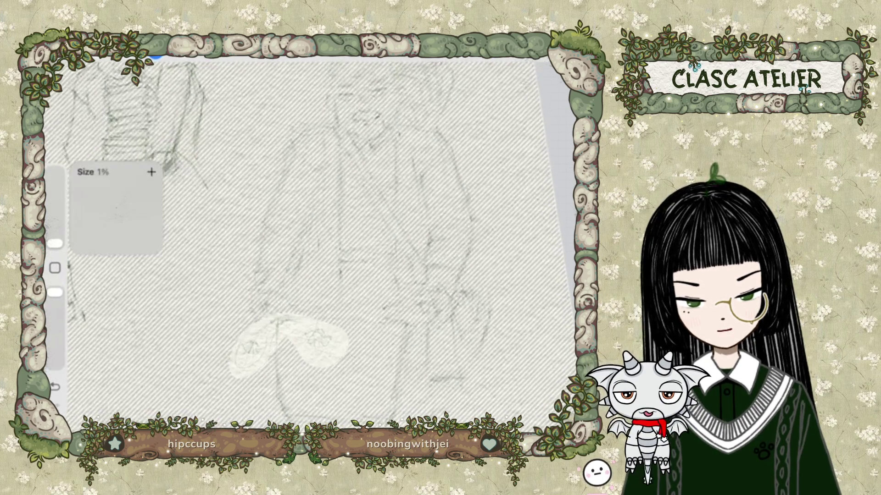
drag(248, 344, 321, 338)
click(154, 55)
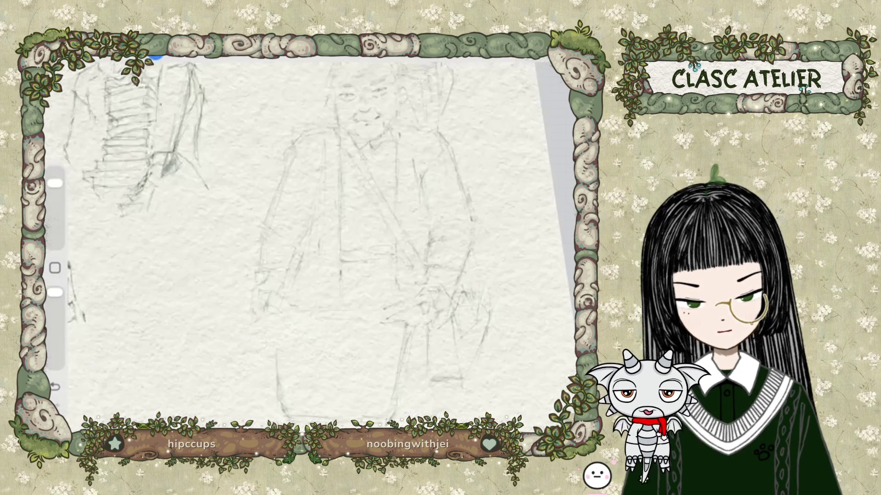
Step: Begin a freehand selection around another area of the sketch, then cancel it
click(154, 55)
drag(472, 189, 476, 223)
scroll(294, 216, down, 2)
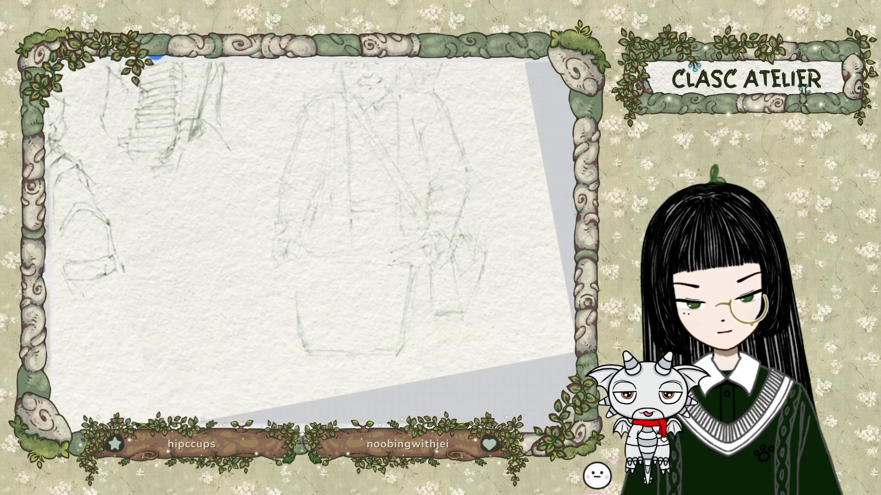
scroll(307, 229, up, 3)
scroll(312, 244, up, 3)
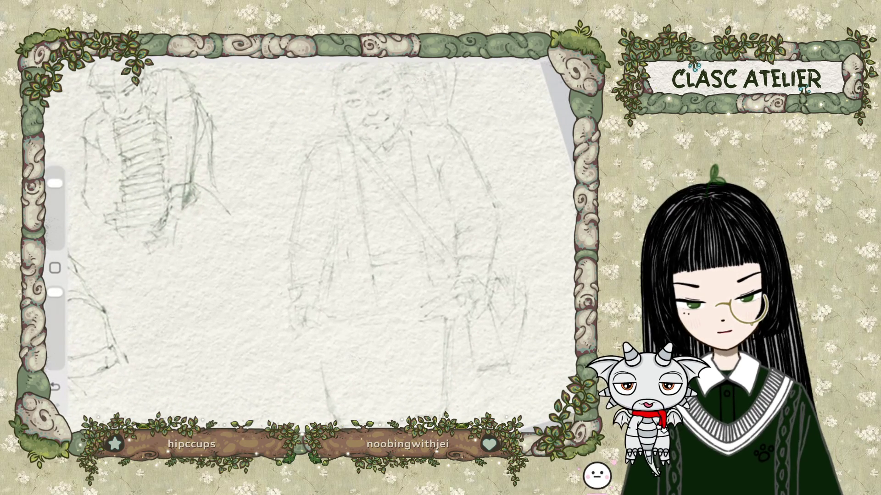
click(156, 57)
click(156, 57)
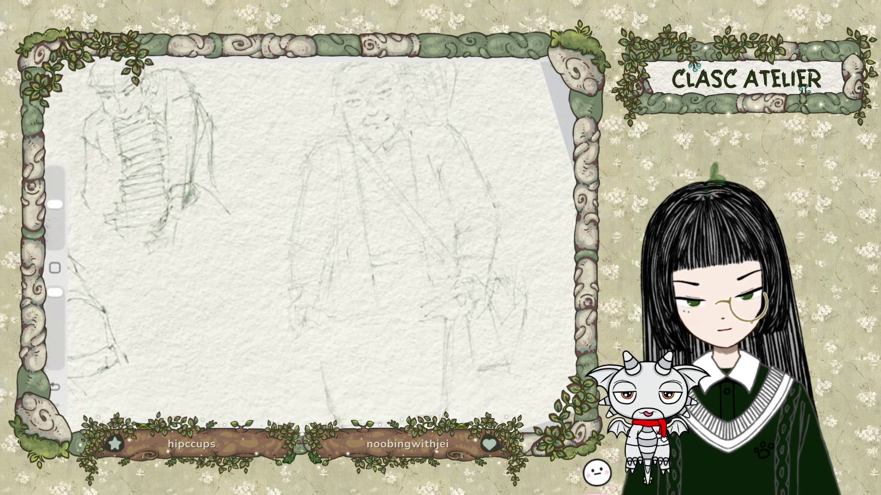
Step: Sketch lines for the box below the elderly man, then undo the two unwanted strokes
scroll(312, 229, down, 2)
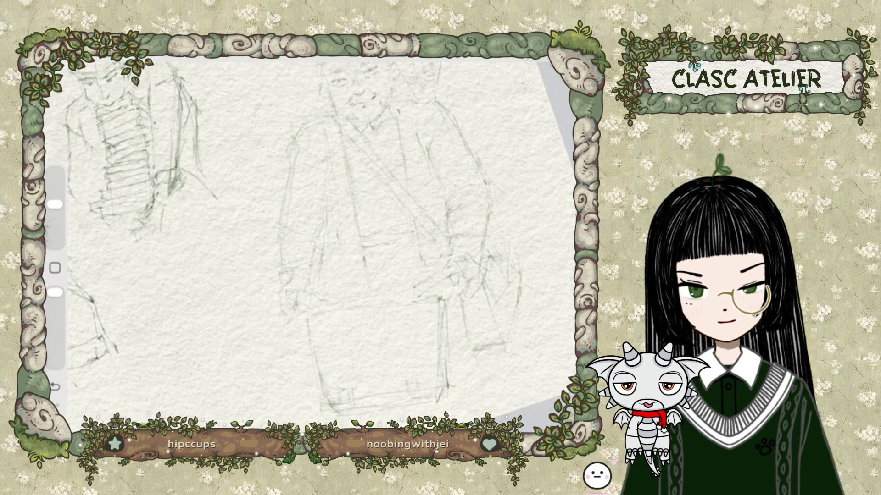
drag(425, 394, 454, 387)
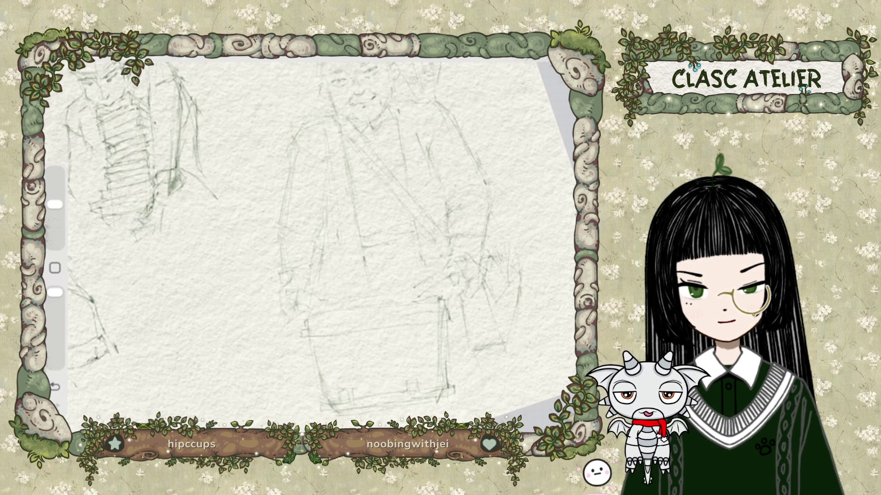
drag(307, 321, 390, 309)
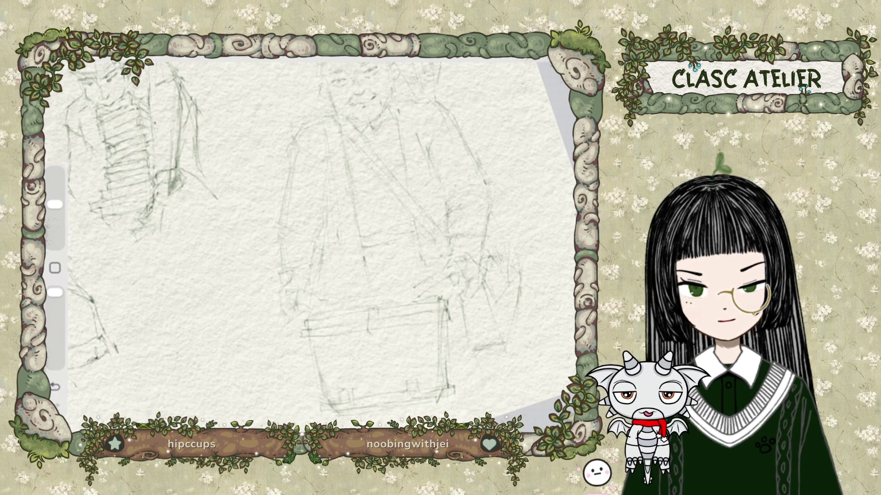
key(ctrl+z)
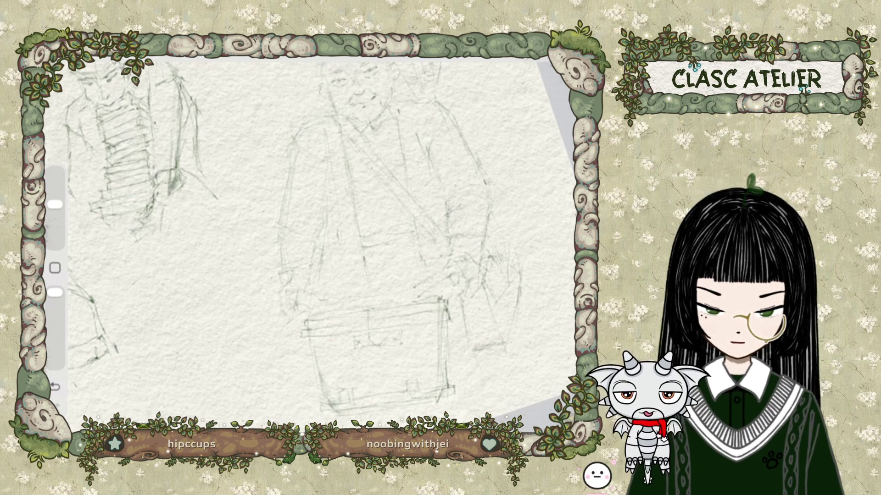
key(ctrl+z)
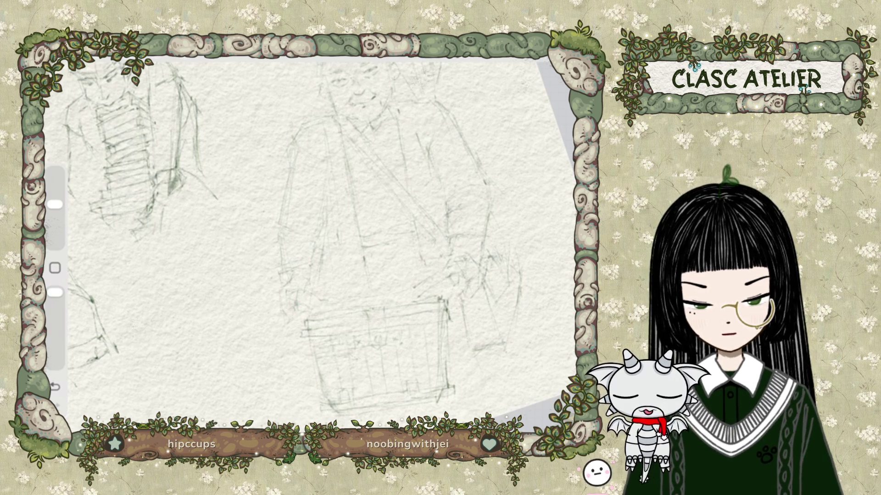
Step: Trace a freehand selection around the box area, then clear it
click(156, 56)
drag(440, 328, 437, 371)
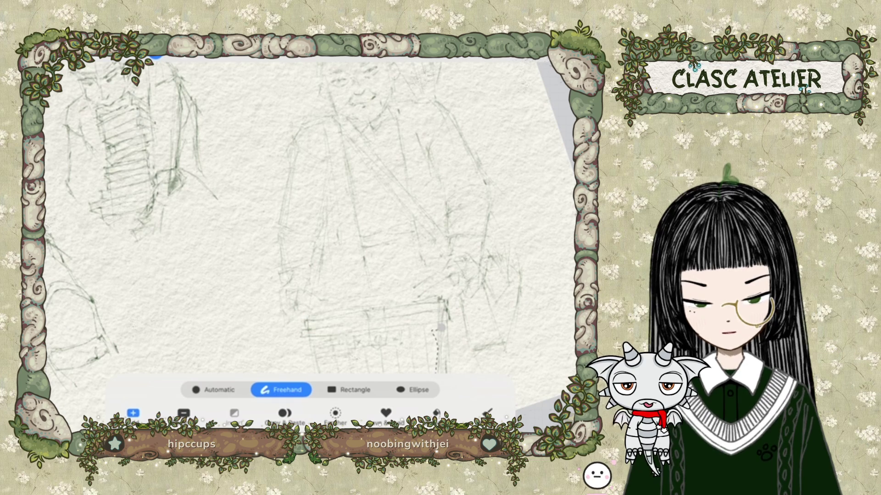
drag(436, 335, 443, 363)
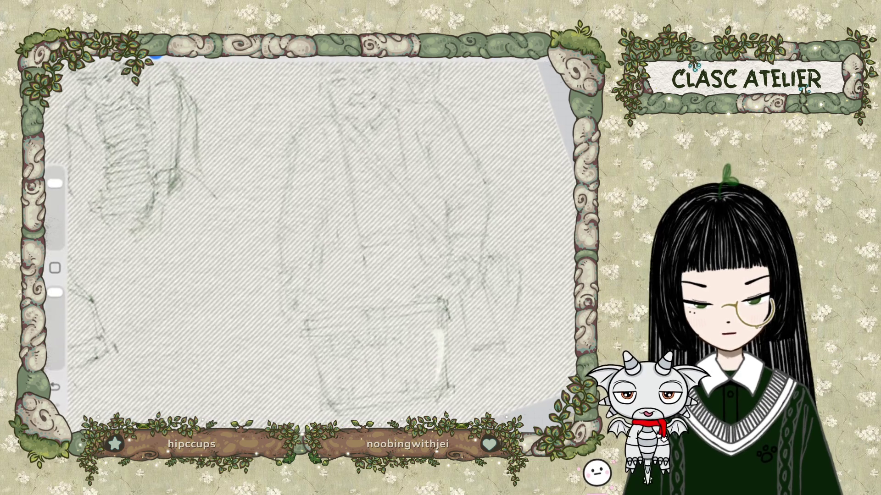
click(156, 56)
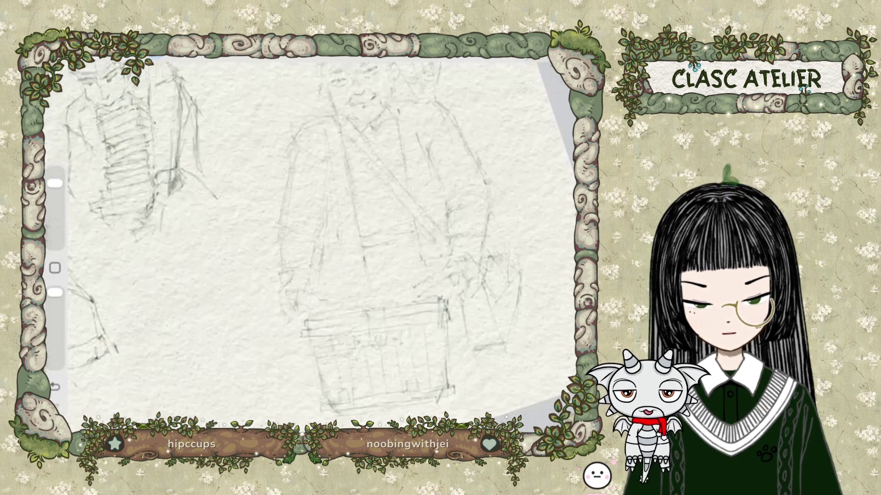
Step: Compare the box grid strokes via undo and redo, keep them, and enlarge the brush
key(ctrl+z)
key(ctrl+shift+z)
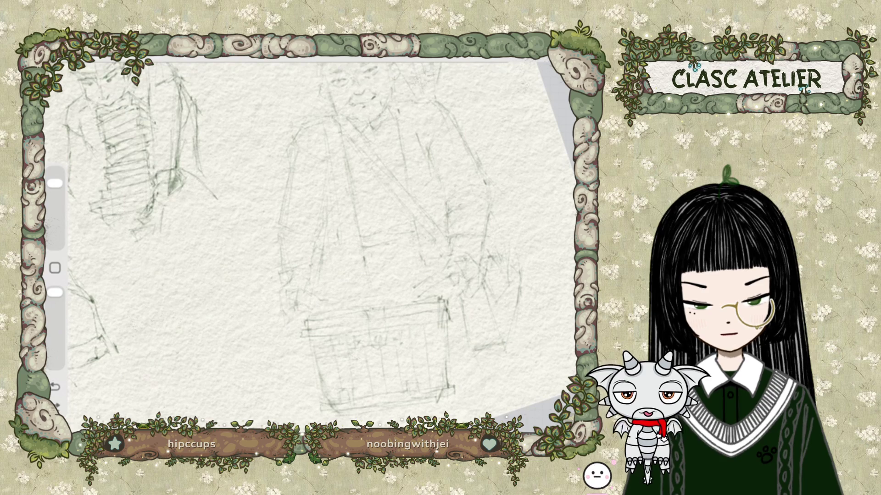
key(ctrl+z)
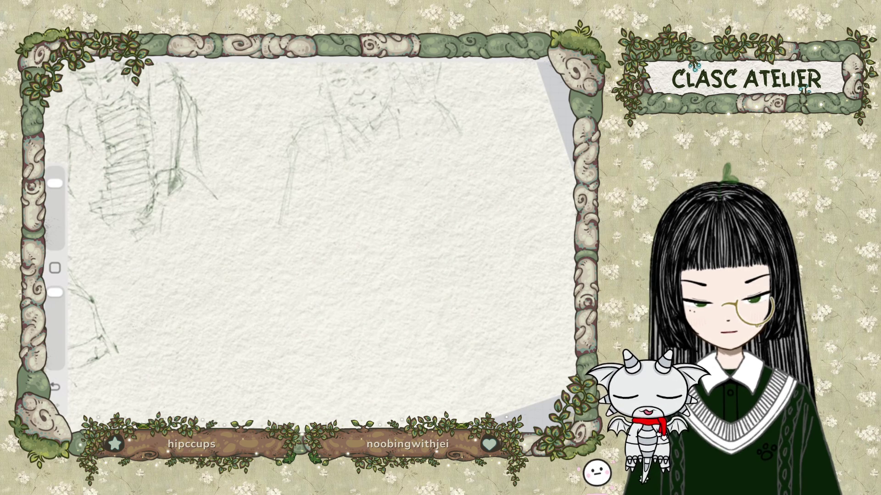
key(ctrl+shift+z)
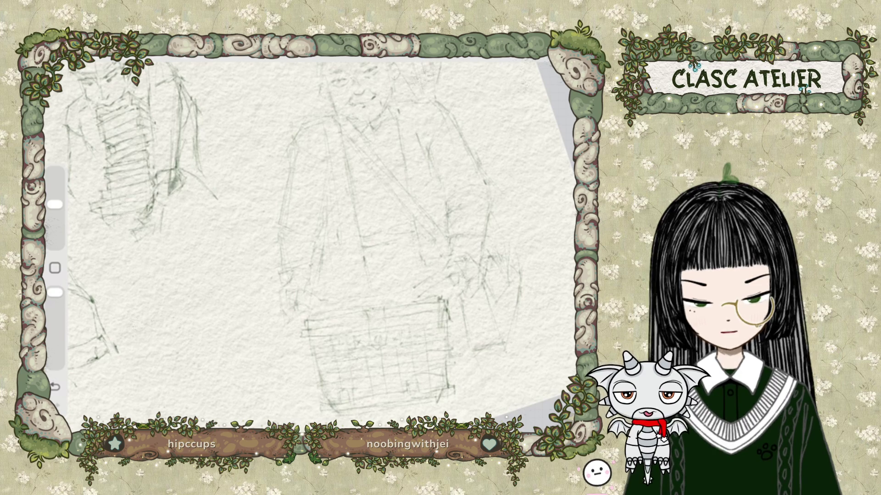
mouse_move(55, 204)
mouse_down()
mouse_move(55, 183)
mouse_move(55, 243)
mouse_up()
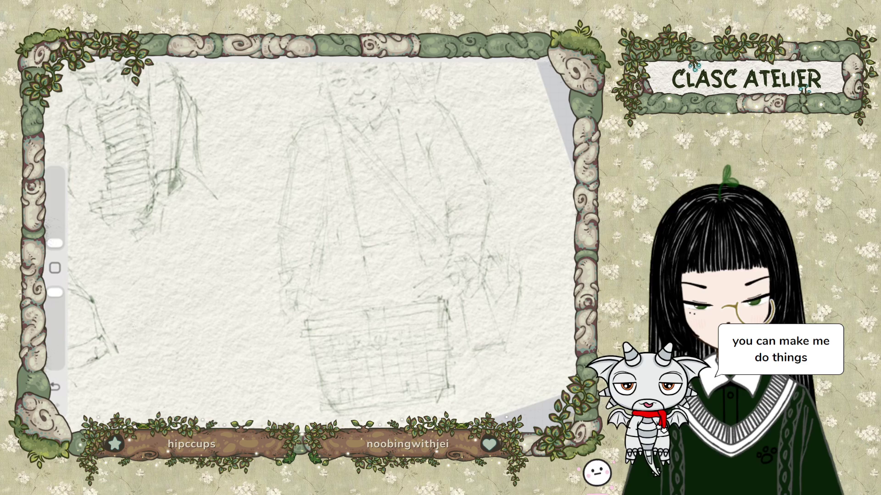
Step: Zoom the view out over the old man sketch with the box and creature
scroll(312, 239, down, 3)
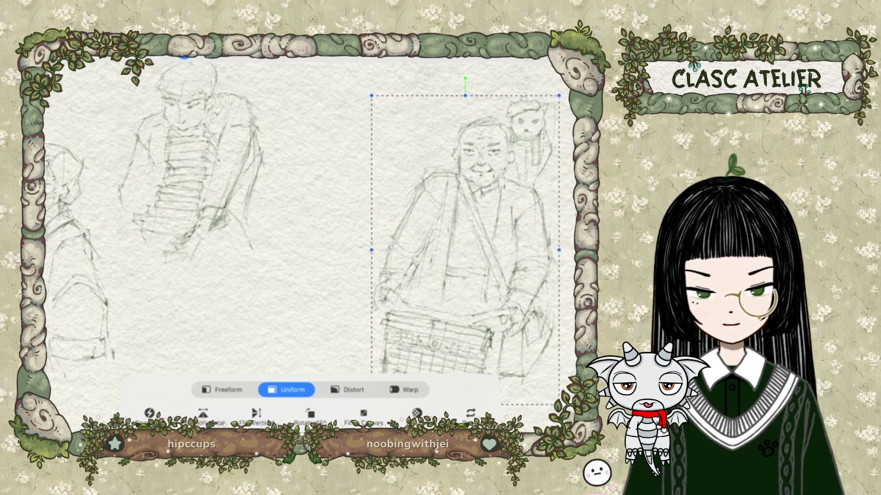
Step: Enlarge the old man sketch slightly, commit it, and select Layer 6
drag(558, 96, 569, 88)
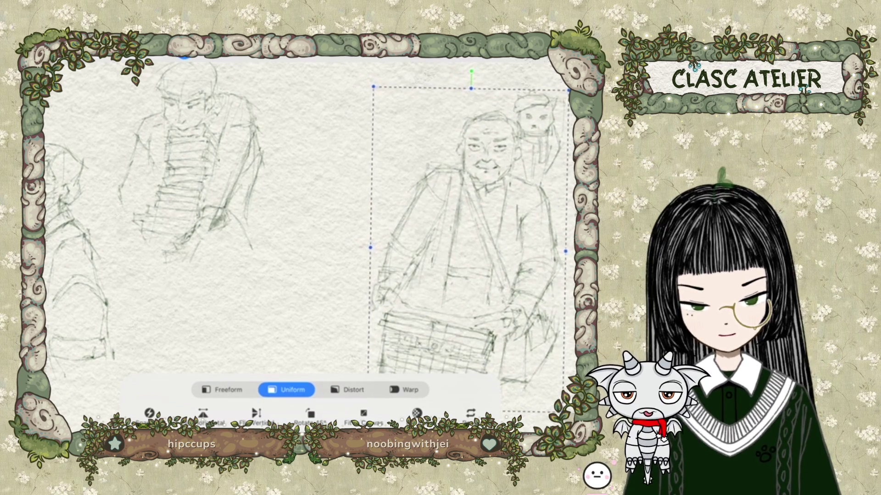
click(183, 54)
click(557, 46)
click(453, 151)
click(454, 116)
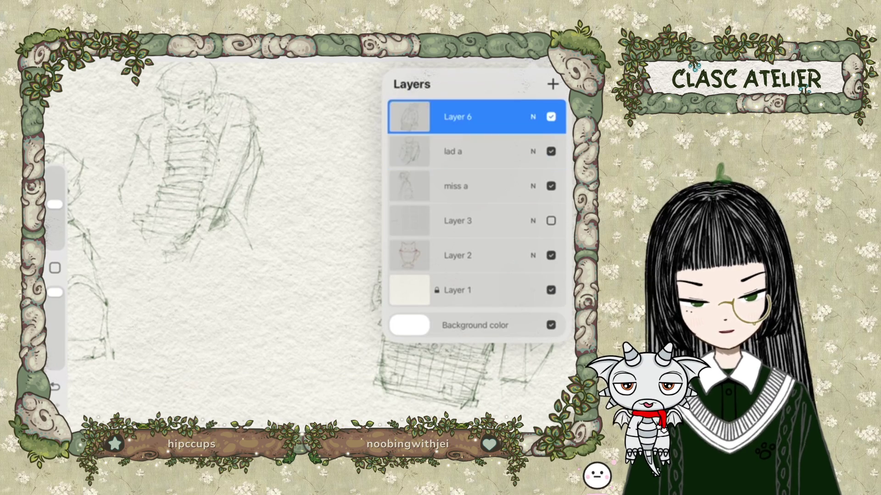
Step: Rename Layer 6 to 'gramps a'
click(454, 117)
click(270, 78)
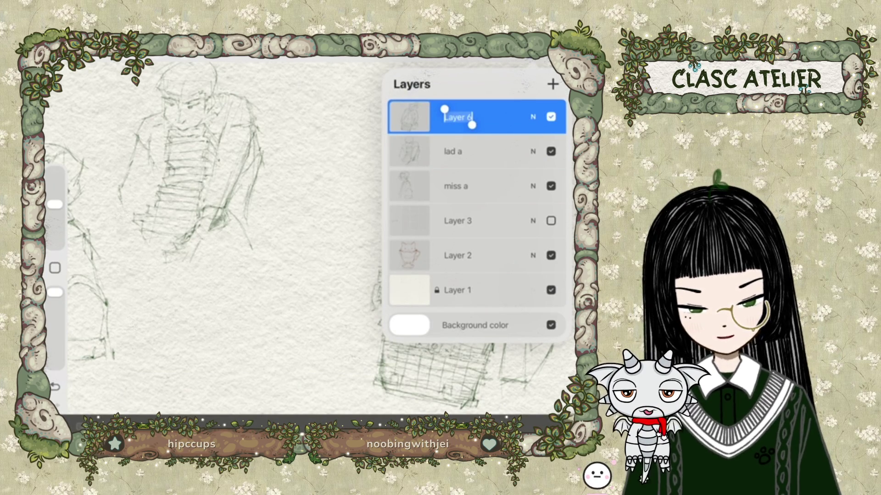
click(79, 382)
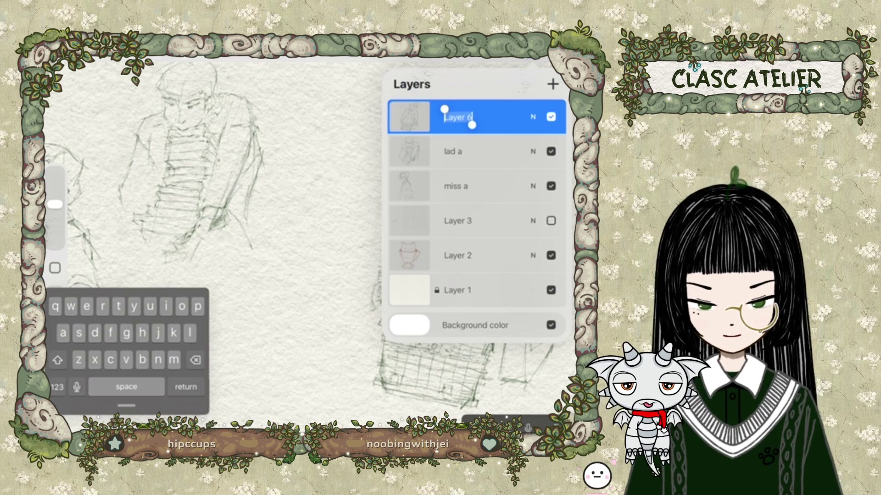
text(gramp)
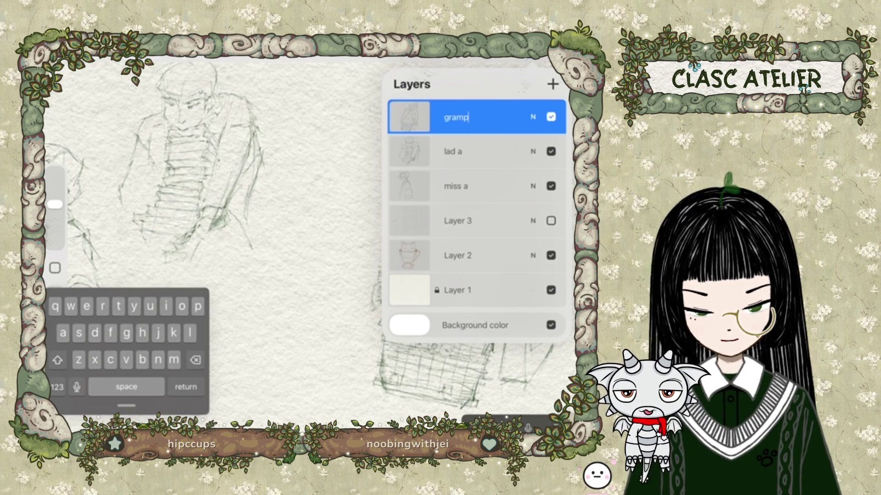
text(s)
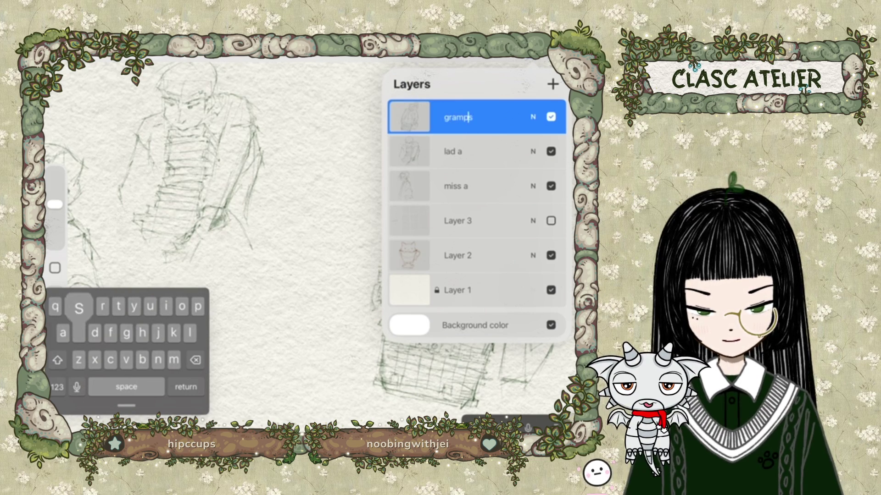
text( a)
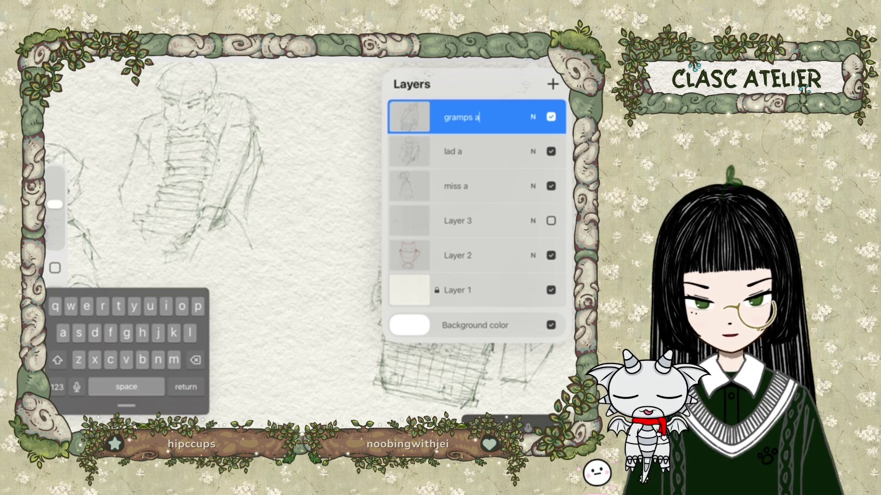
key(Return)
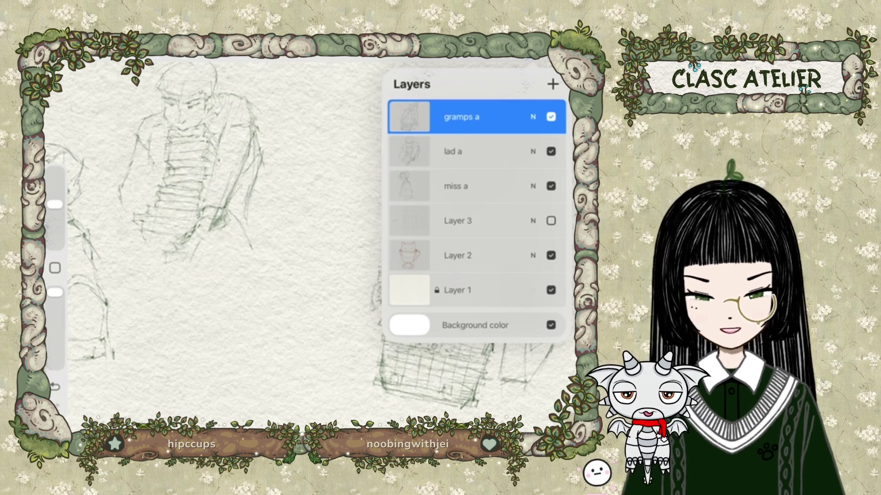
Step: Move the lad a sketch right and down and scale it up
click(477, 152)
click(183, 57)
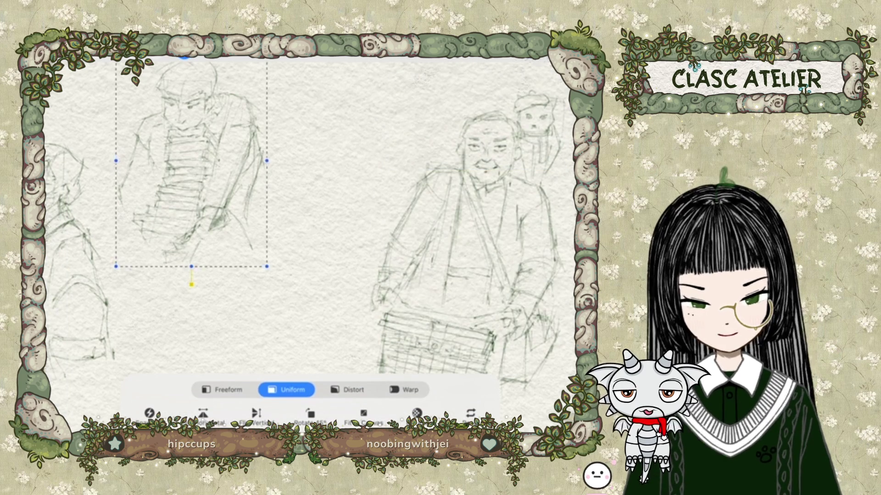
drag(193, 165, 269, 234)
drag(342, 129, 377, 79)
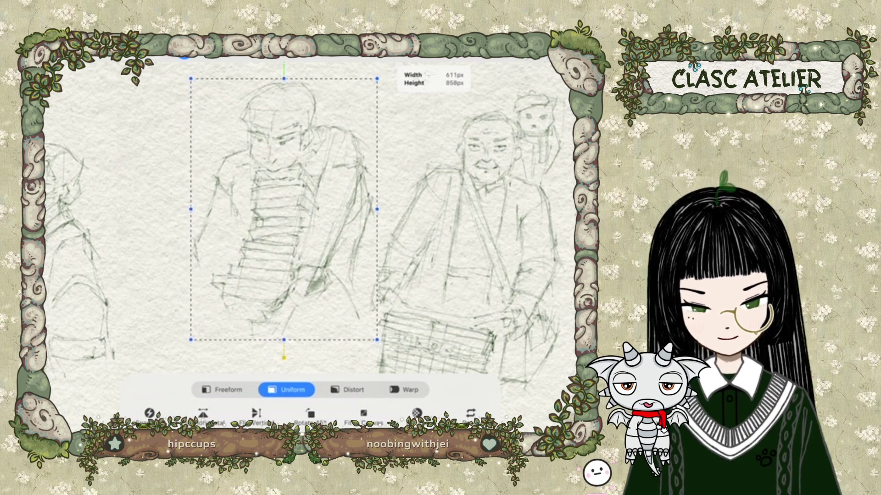
drag(285, 209, 277, 201)
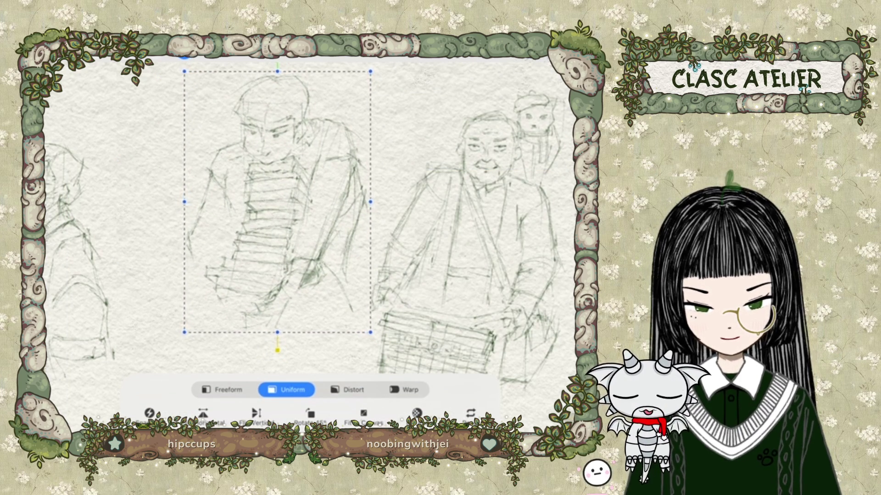
click(184, 59)
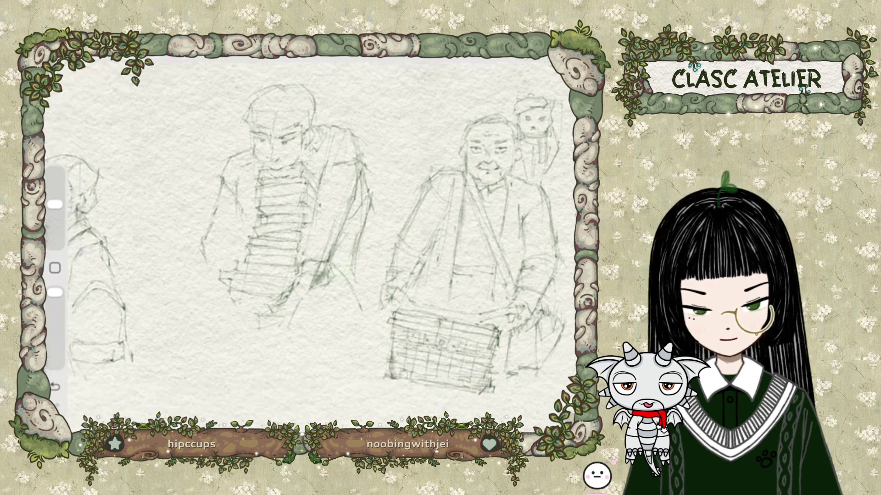
Step: Enlarge the girl sketch on the miss a layer and shift it to the right
scroll(321, 229, left, 5)
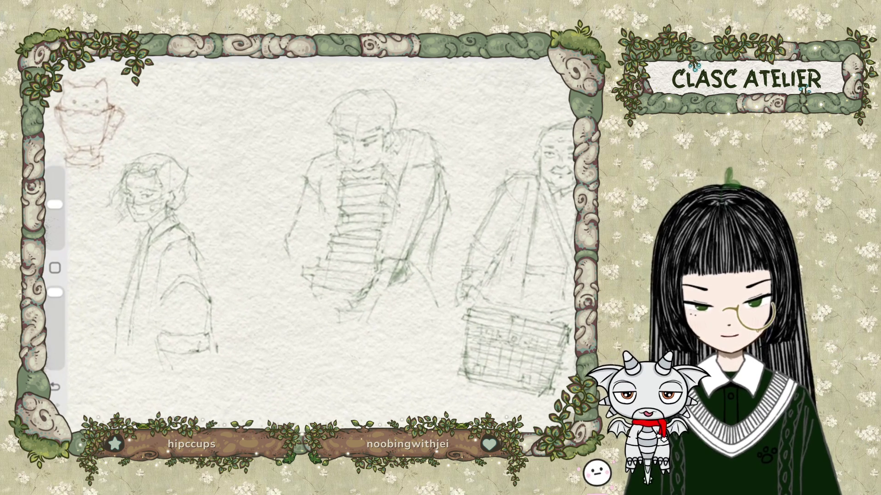
key(l)
click(477, 186)
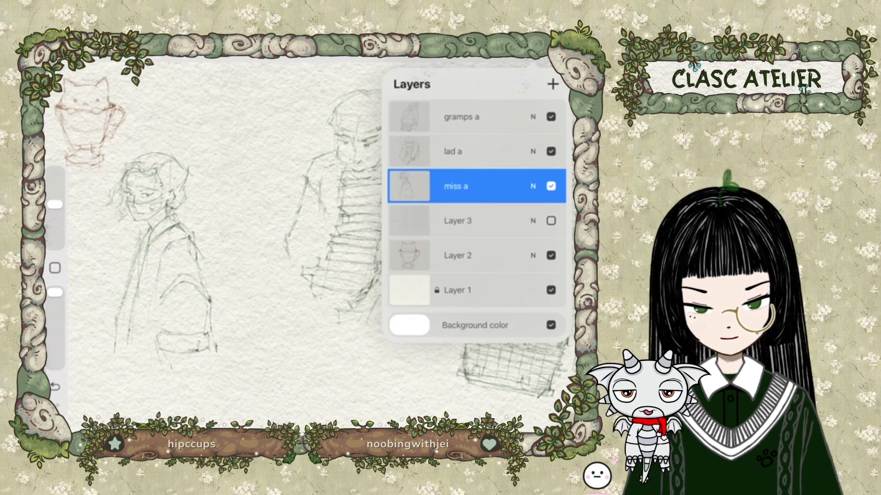
key(v)
drag(277, 148, 304, 117)
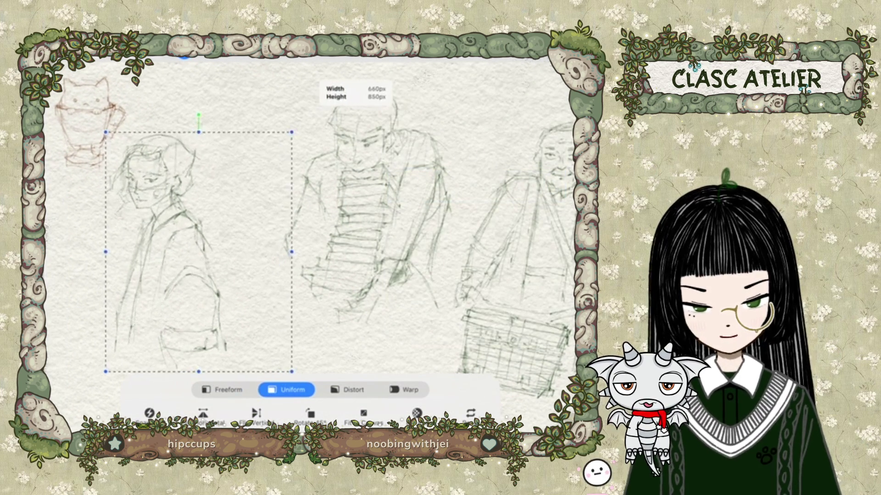
drag(204, 244, 226, 244)
drag(326, 117, 349, 110)
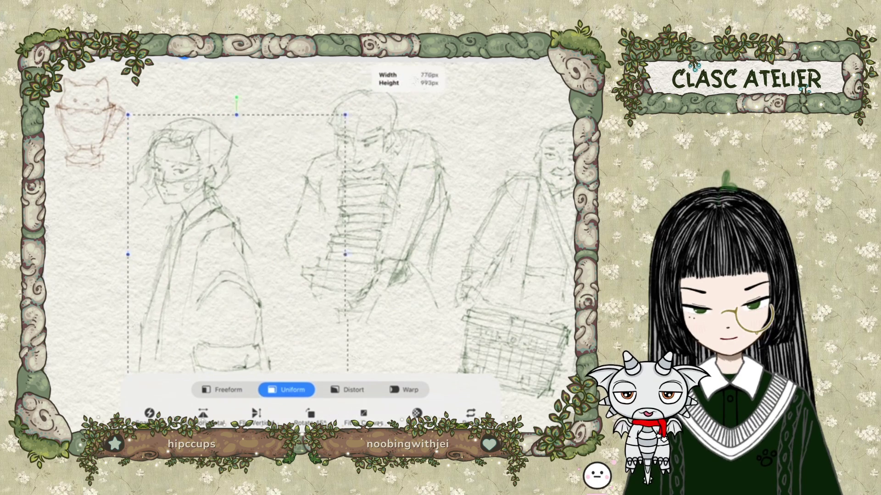
mouse_move(238, 241)
mouse_down()
mouse_move(245, 252)
mouse_move(241, 241)
mouse_up()
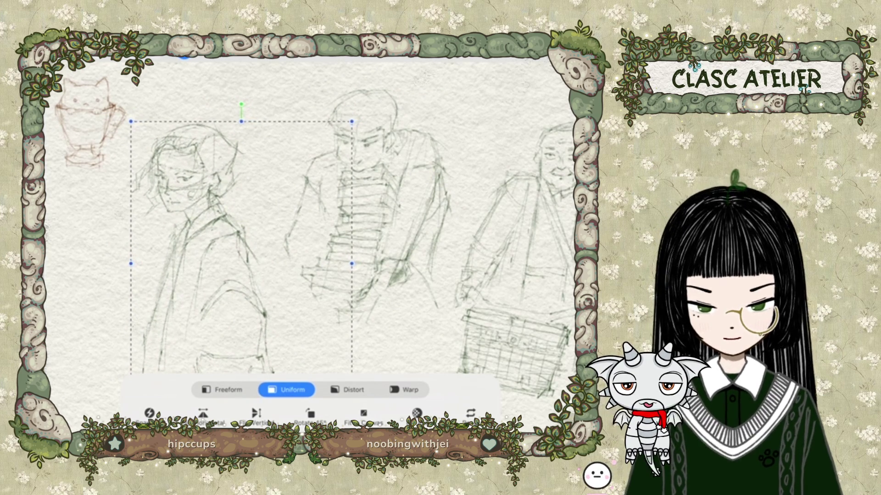
drag(352, 121, 357, 118)
click(184, 56)
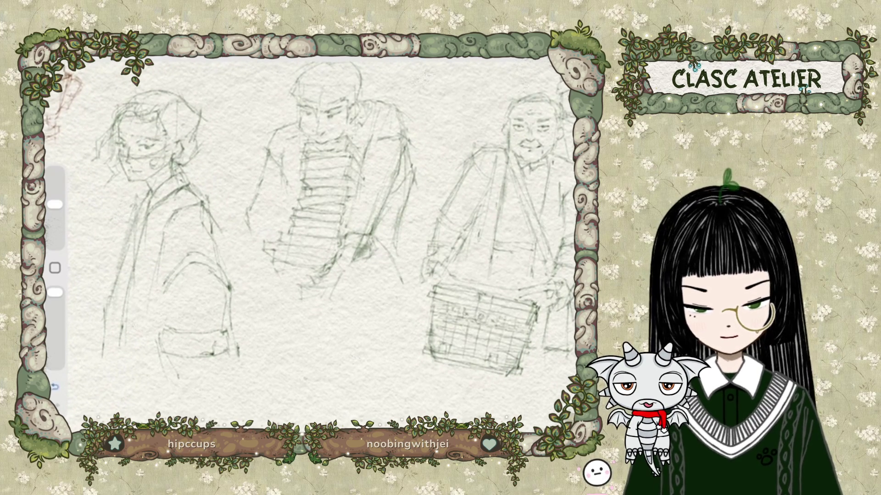
Step: Undo the girl, lad and elderly man transforms, restoring their earlier sizes
key(ctrl+z)
key(ctrl+z)
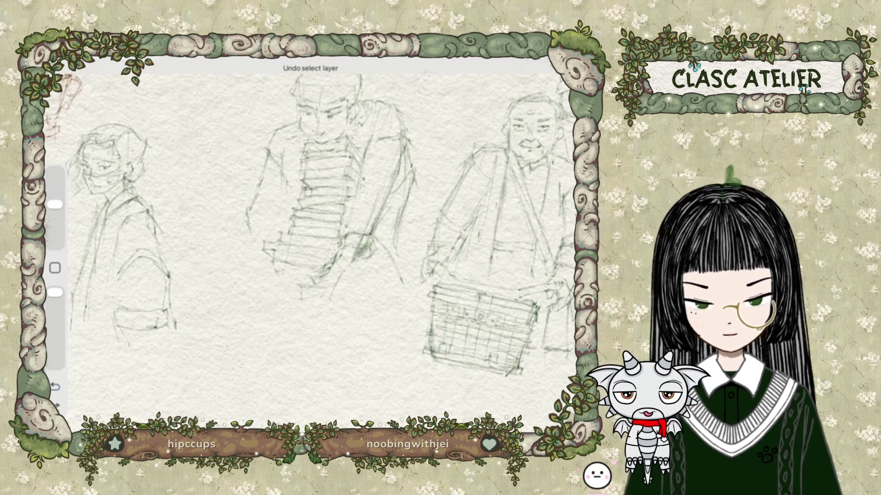
key(ctrl+z)
key(ctrl+z)
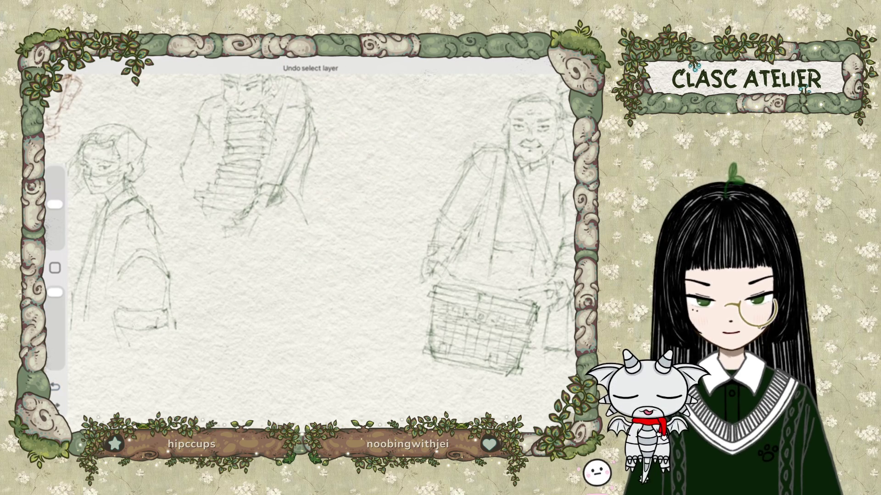
key(ctrl+z)
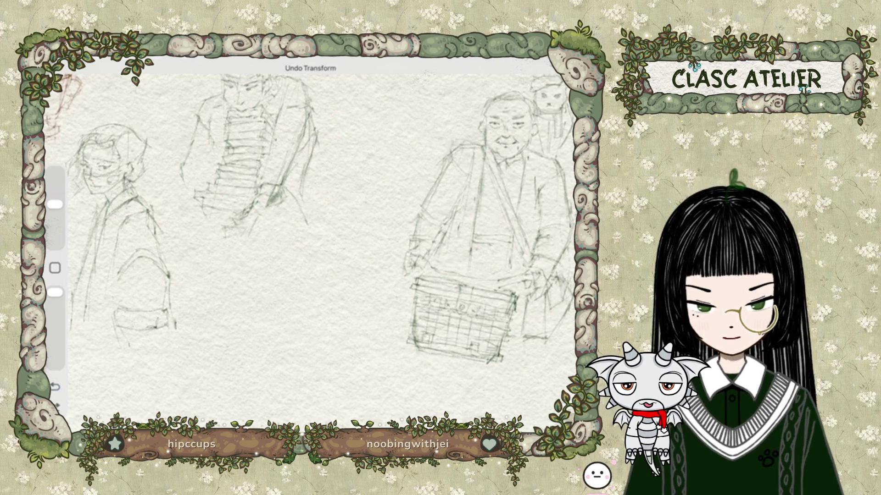
scroll(308, 231, down, 3)
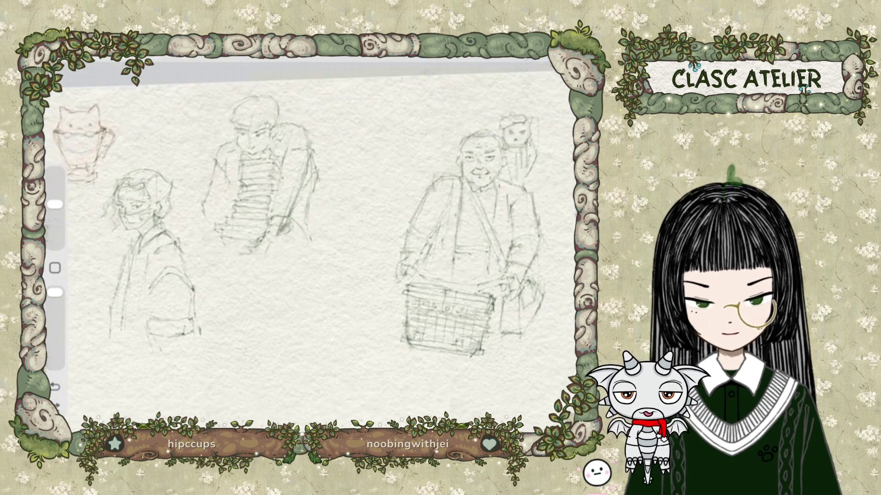
key(ctrl+z)
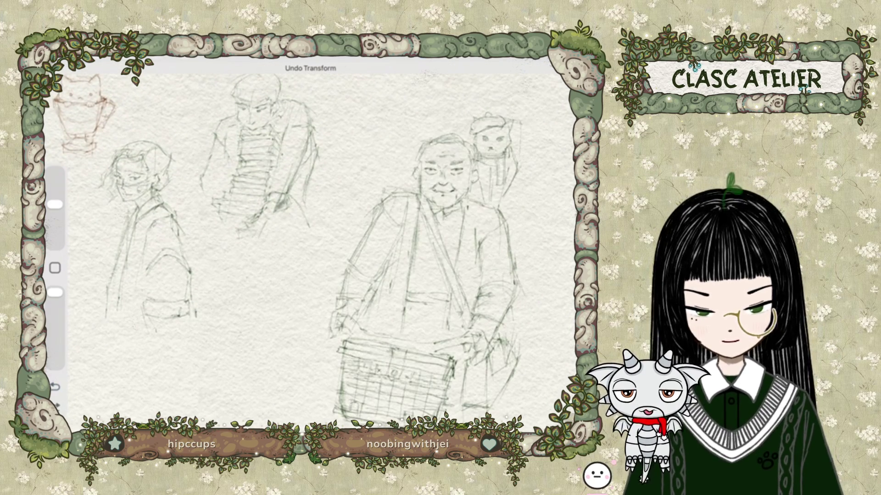
Step: Duplicate the miss a layer, then hide and lock the original
key(l)
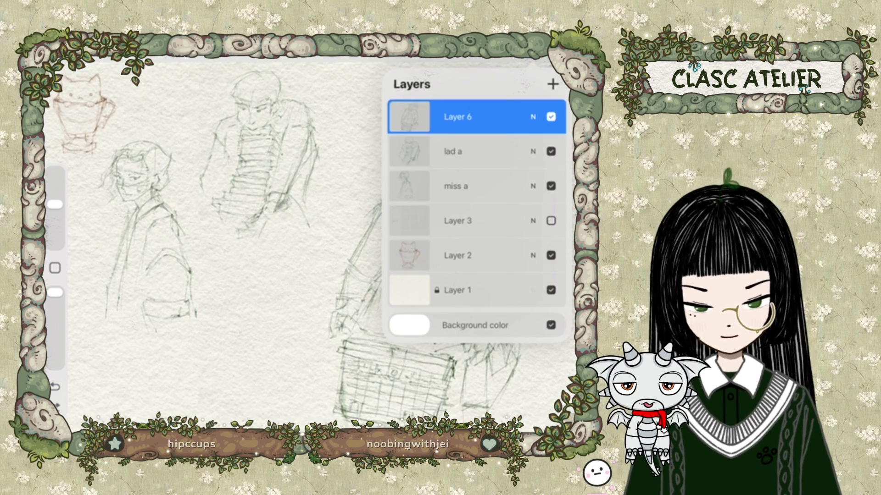
click(456, 186)
drag(504, 186, 440, 185)
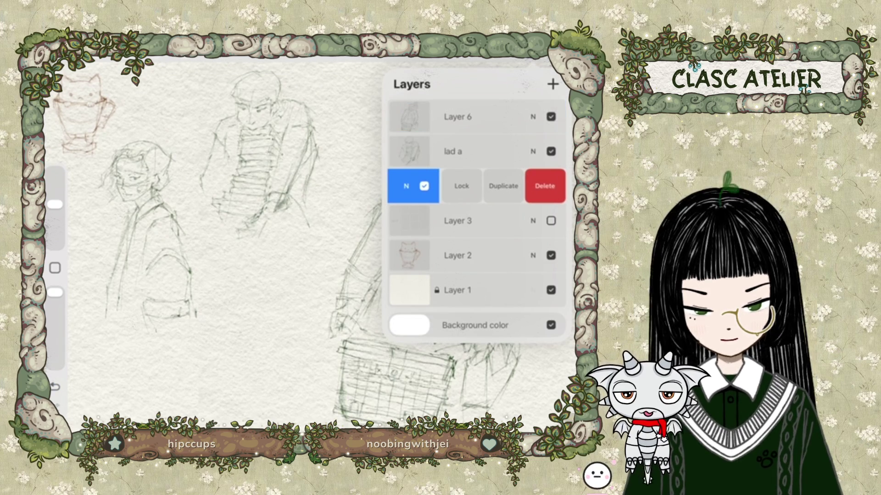
click(503, 186)
click(551, 221)
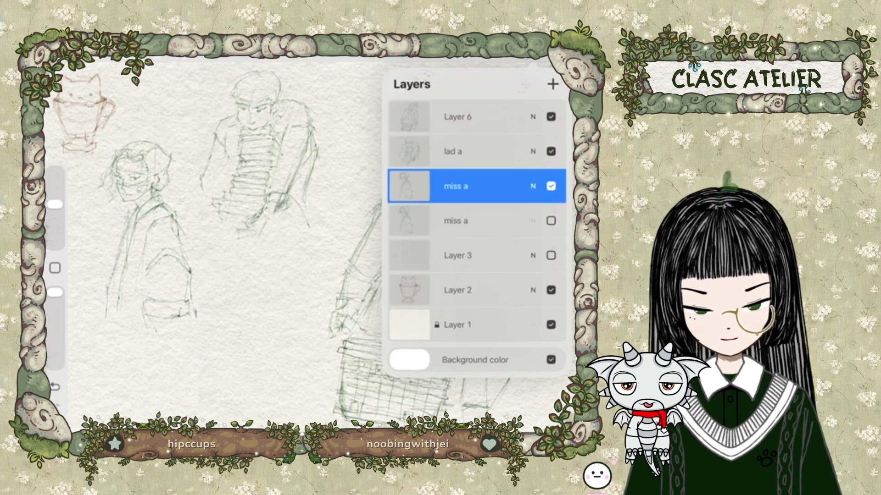
drag(528, 221, 440, 221)
click(458, 220)
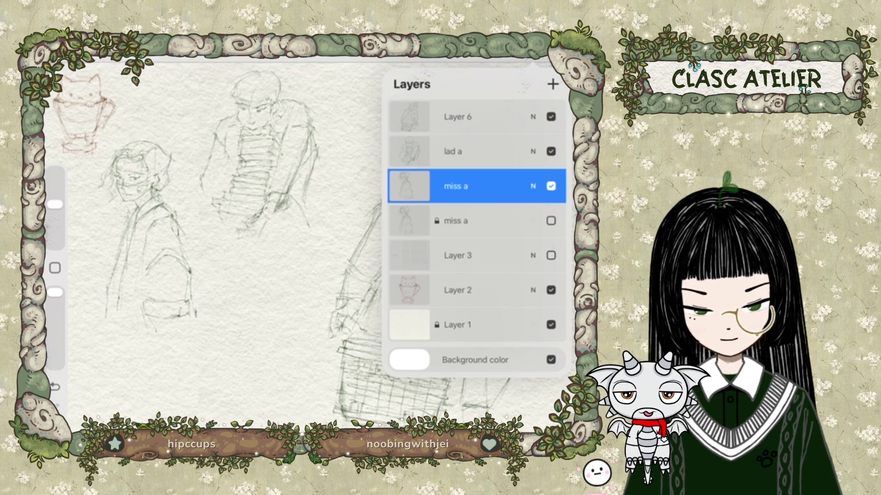
Step: Duplicate the lad a layer, then lock and hide the lower copy
click(453, 151)
drag(528, 152, 441, 151)
click(503, 151)
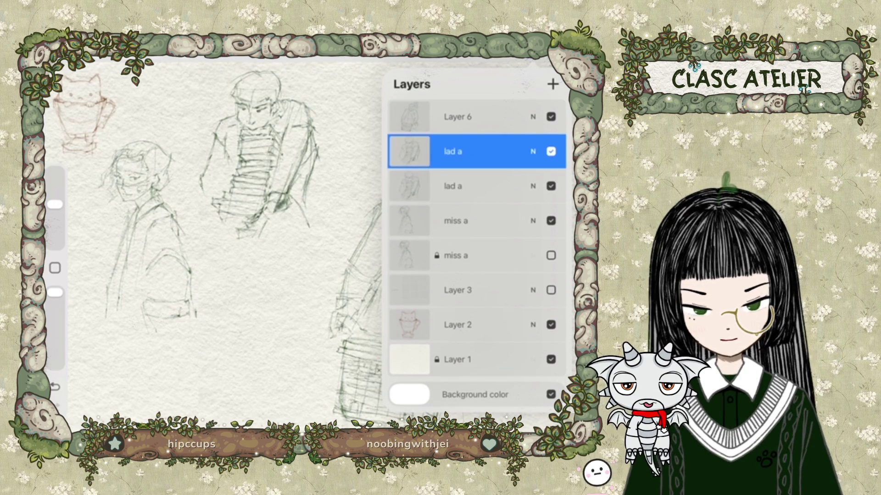
drag(527, 185, 440, 186)
click(461, 186)
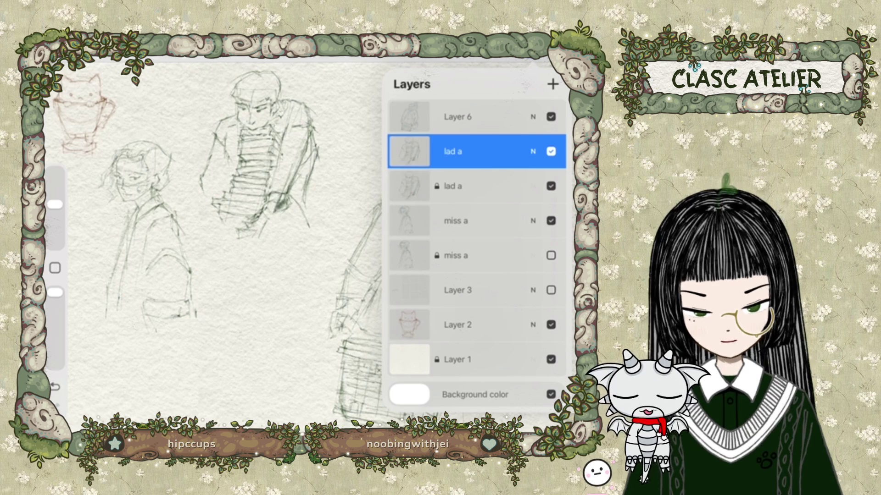
click(551, 186)
Step: Duplicate Layer 6, then lock and hide the second copy
click(459, 116)
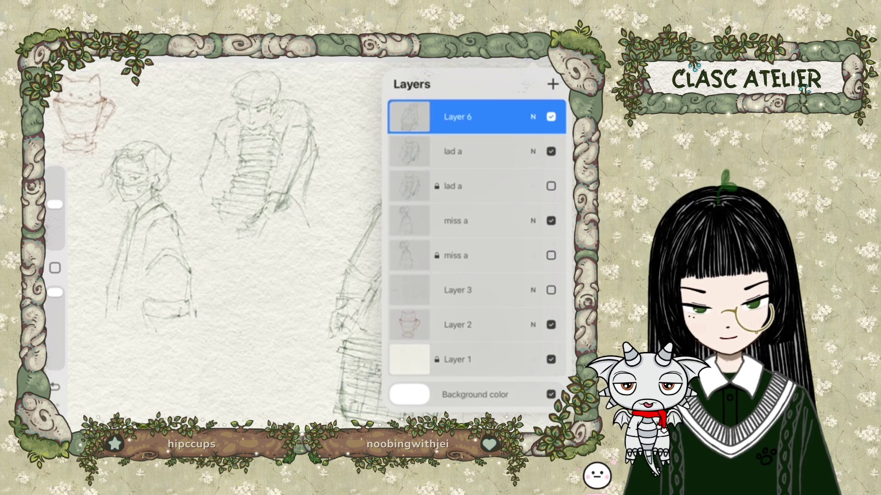
drag(528, 116, 441, 116)
click(507, 116)
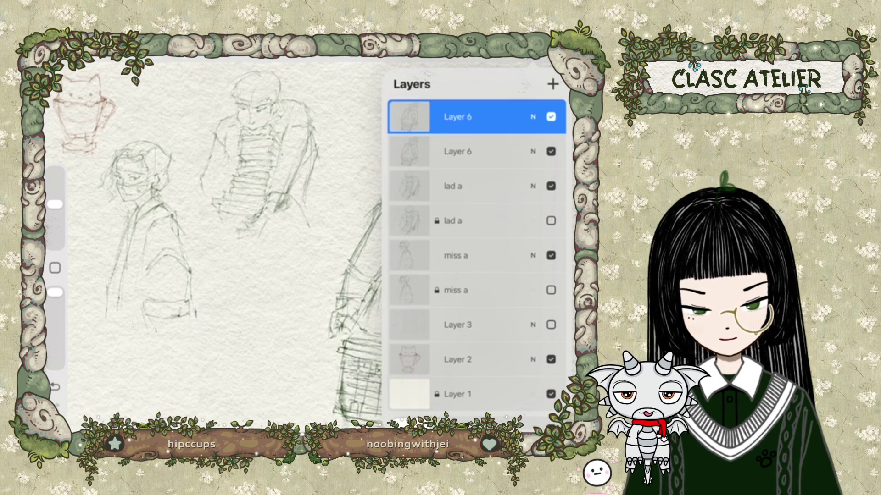
drag(527, 151, 401, 151)
click(462, 151)
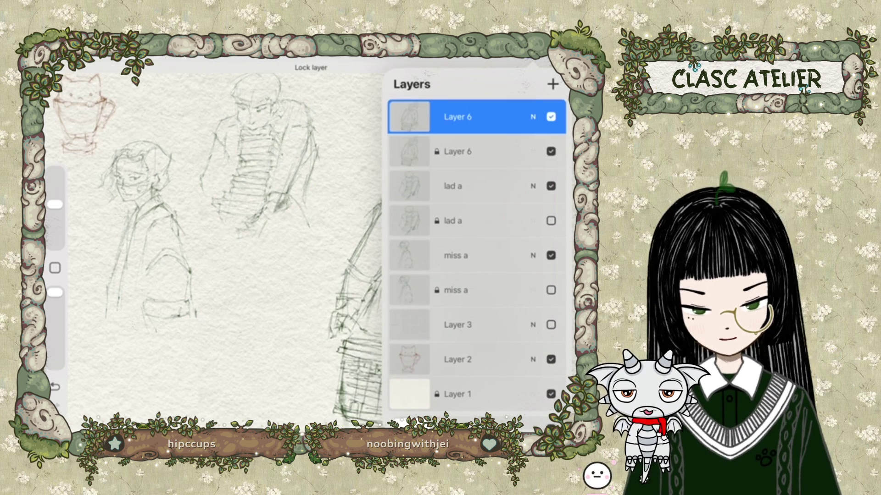
click(550, 152)
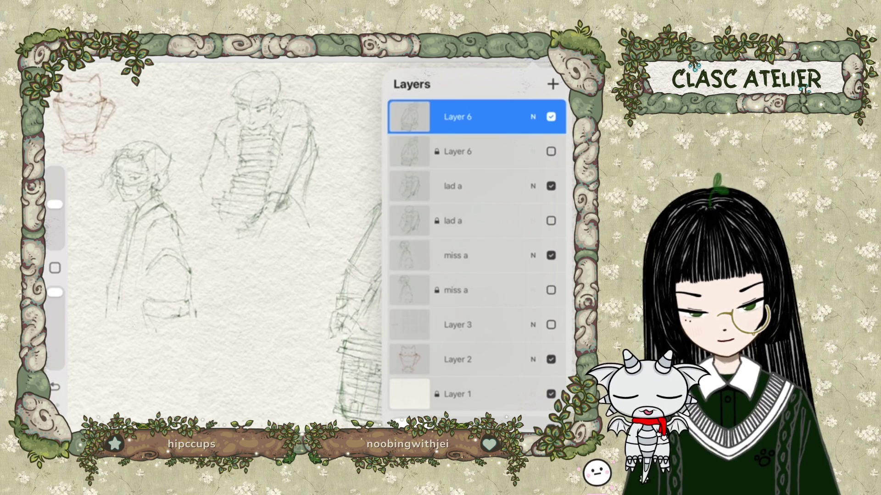
Step: Move the locked lad a and Layer 6 copies below the working sketch layers
click(459, 151)
click(458, 152)
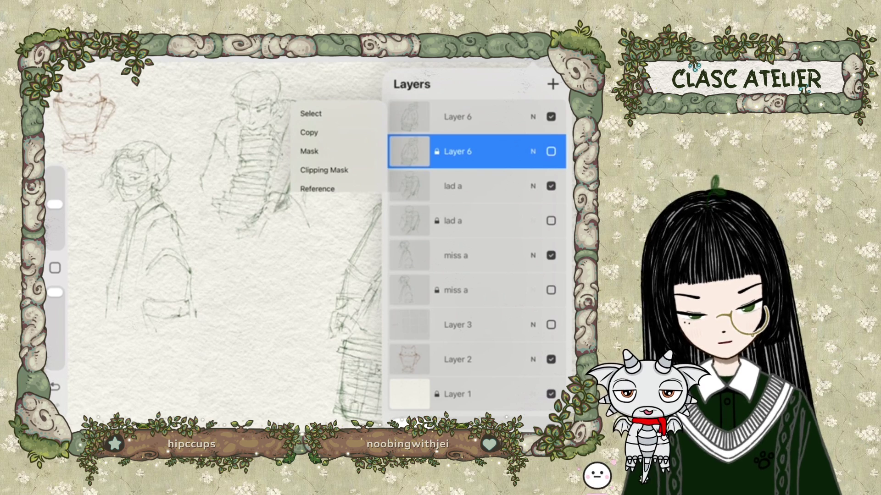
click(453, 220)
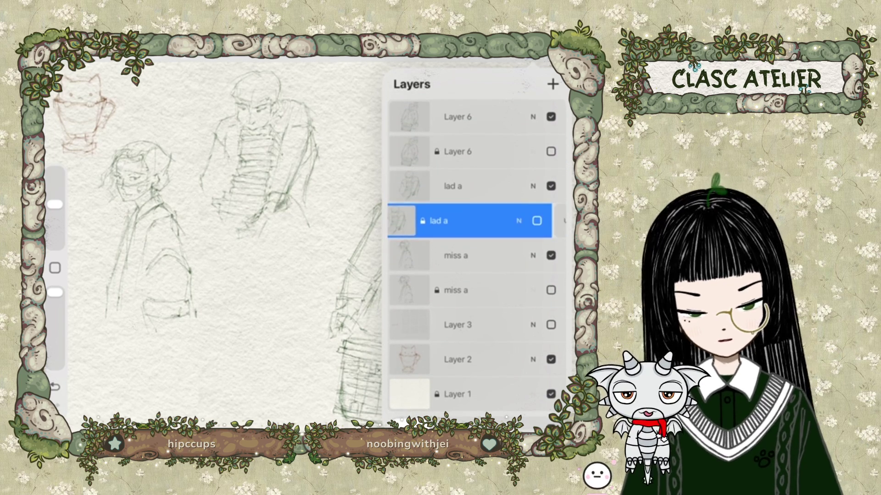
mouse_move(453, 221)
mouse_down()
mouse_move(461, 253)
mouse_move(453, 250)
mouse_up()
drag(458, 152, 477, 219)
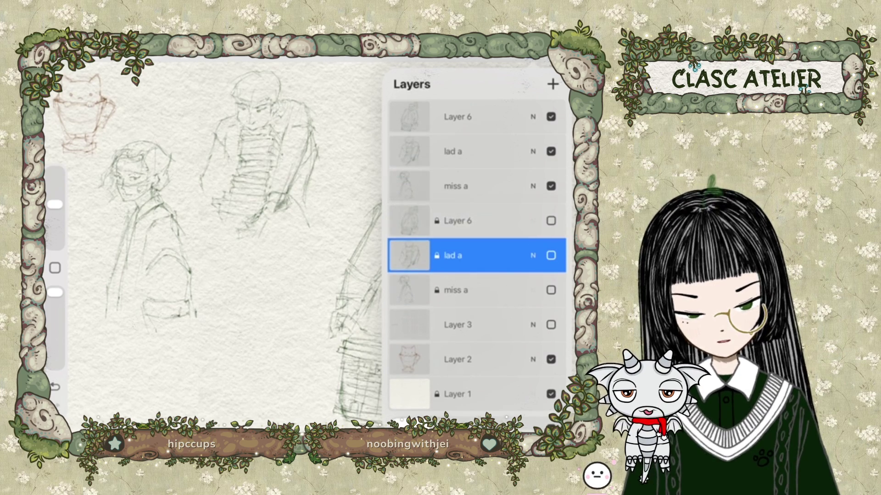
Step: Rename the top Layer 6 to 'gramps a'
click(458, 117)
click(457, 116)
click(312, 81)
text(g)
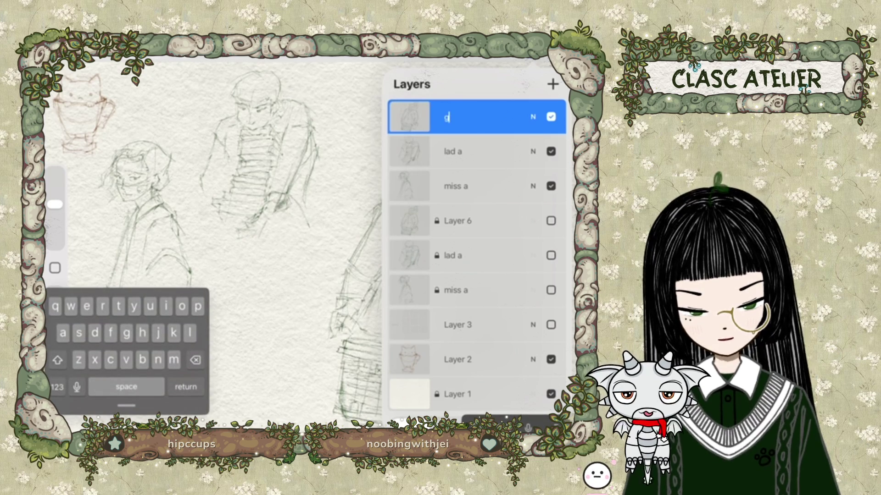
text(ramps a)
key(Return)
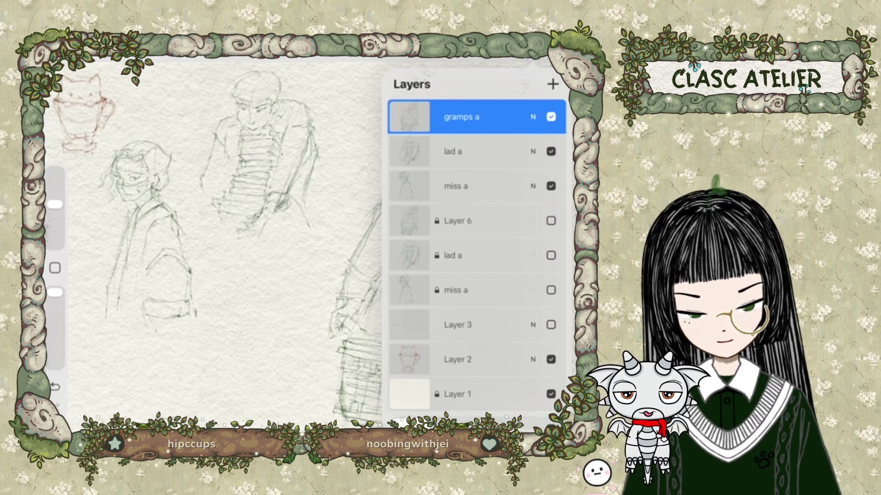
click(477, 185)
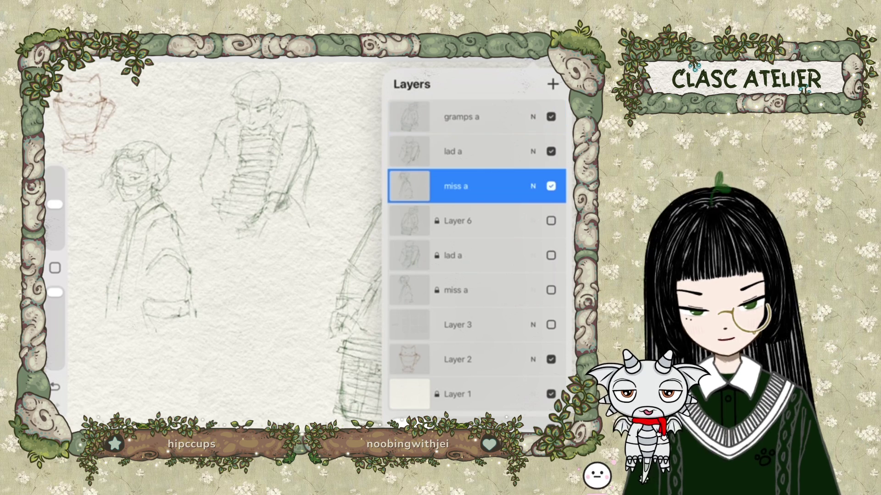
Step: Enter and exit Transform on the miss a sketch without changing it
key(v)
scroll(321, 243, up, 3)
scroll(321, 243, down, 3)
scroll(321, 243, up, 2)
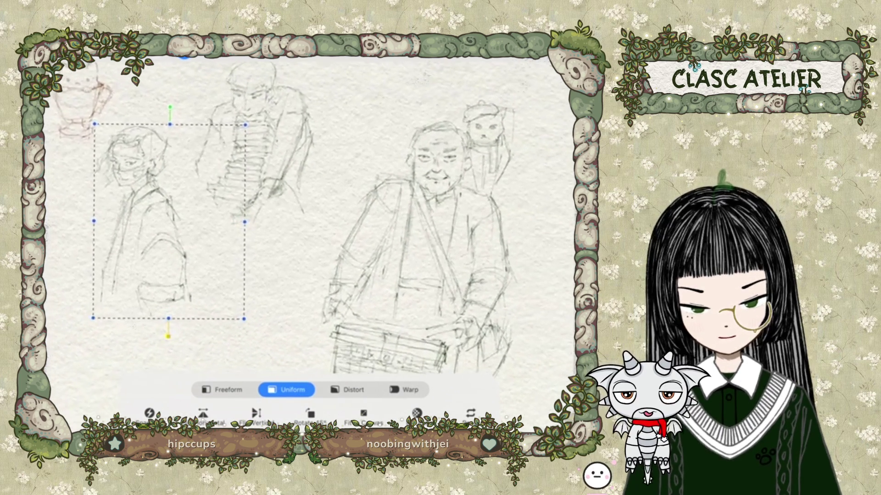
key(v)
scroll(321, 243, up, 2)
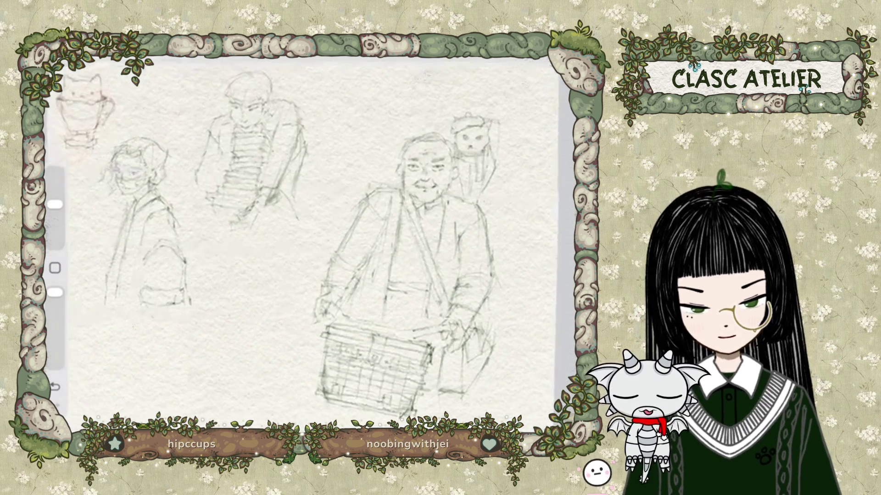
Step: Shrink the elderly man sketch on gramps a and move it right
key(l)
click(461, 117)
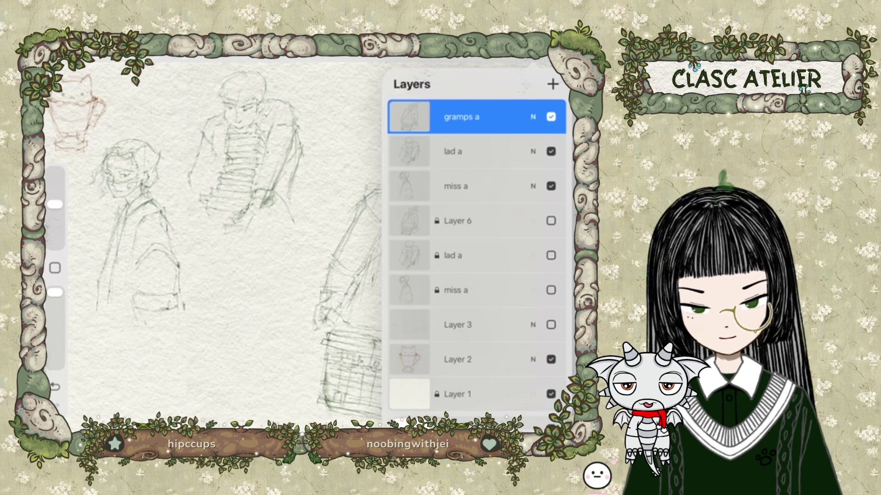
key(v)
drag(312, 111, 344, 164)
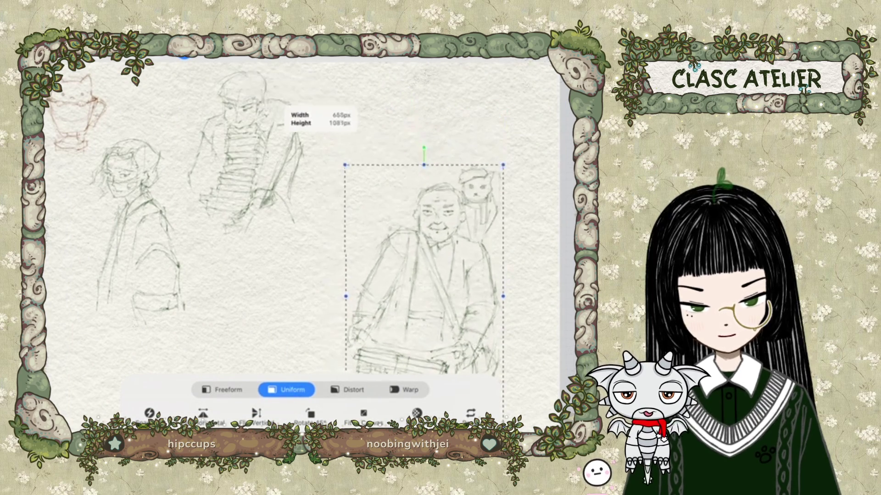
drag(430, 273, 457, 246)
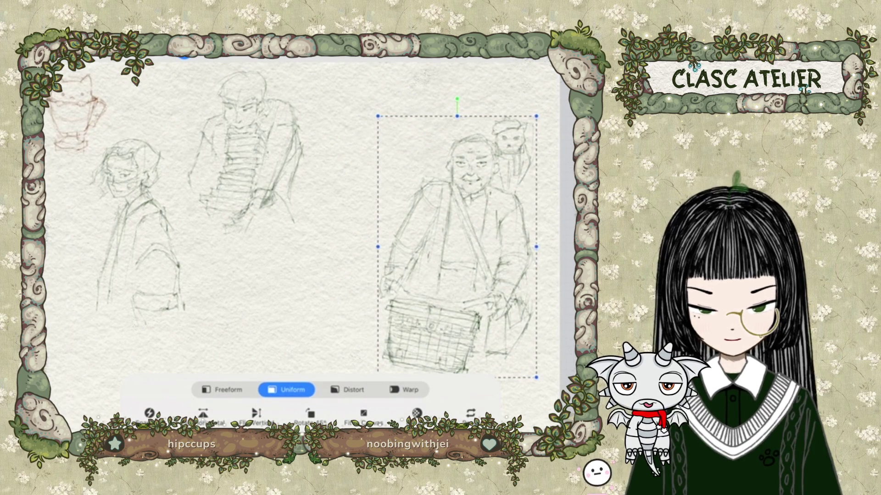
key(l)
Step: Enlarge the lad with books sketch on lad a and reposition it between the others
click(478, 151)
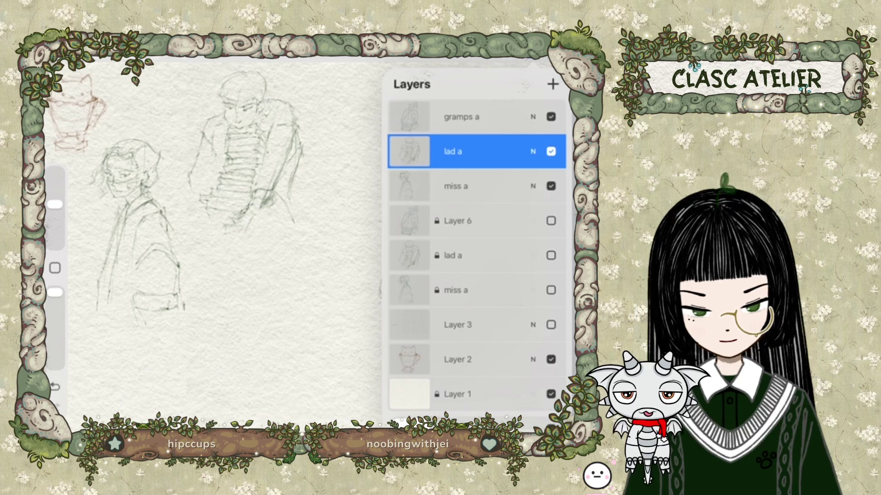
key(v)
mouse_move(246, 148)
mouse_down()
mouse_move(302, 196)
mouse_move(296, 220)
mouse_up()
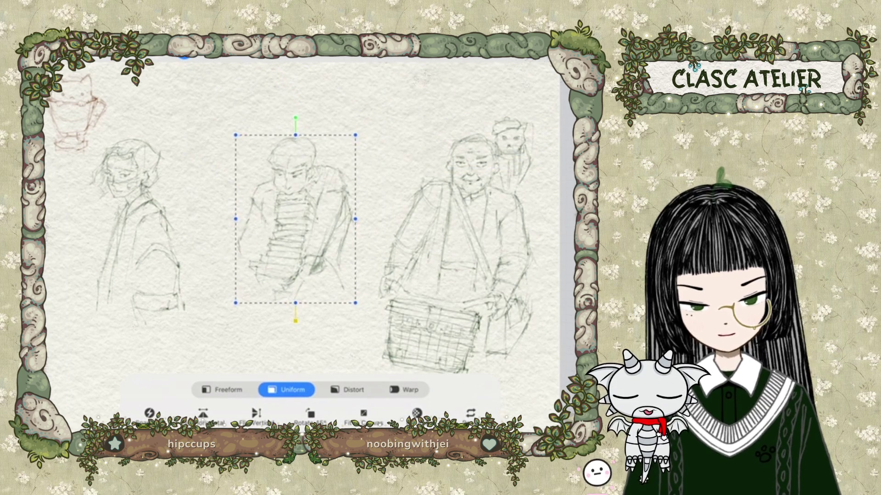
drag(355, 135, 374, 89)
drag(298, 207, 286, 198)
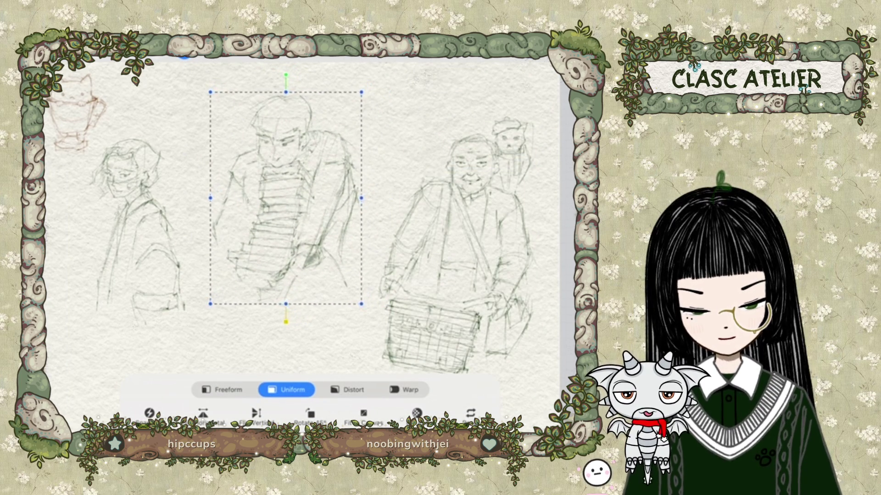
drag(362, 304, 367, 312)
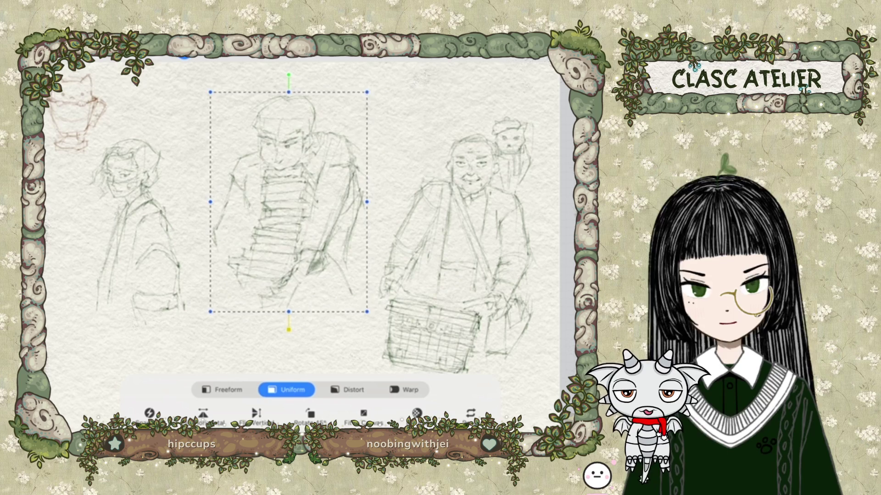
drag(289, 202, 298, 198)
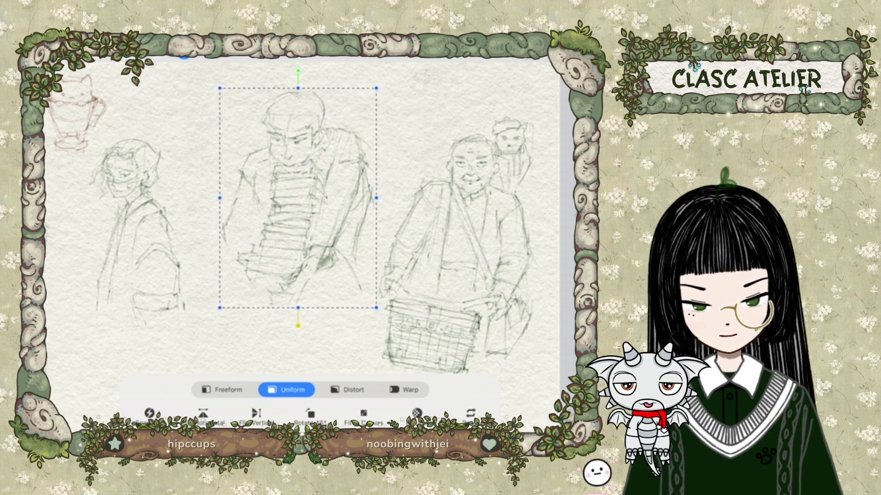
click(183, 55)
mouse_move(299, 207)
mouse_down()
mouse_move(339, 202)
mouse_move(286, 218)
mouse_up()
click(551, 48)
Step: Enlarge the girl sketch on miss a and move it down the page
click(461, 117)
click(455, 186)
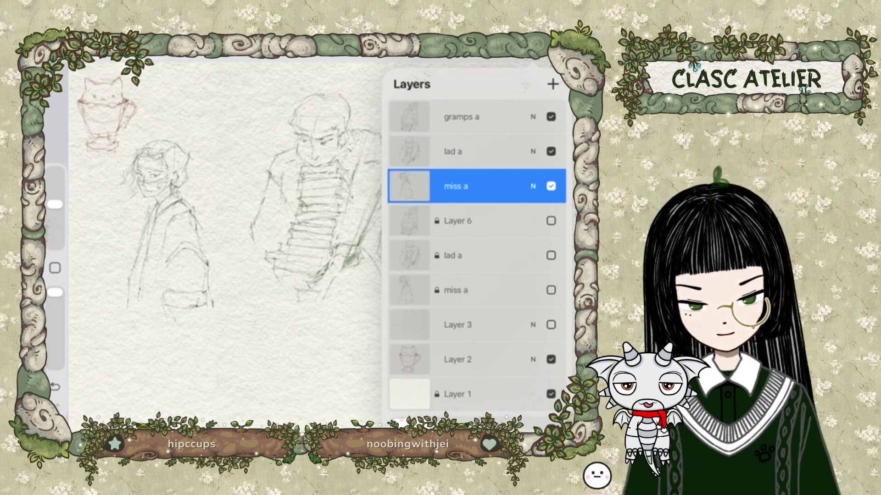
click(489, 48)
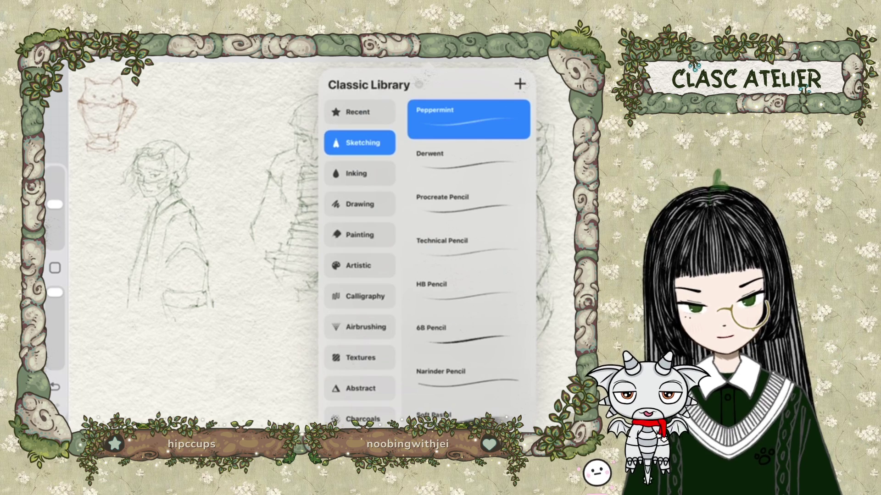
click(550, 49)
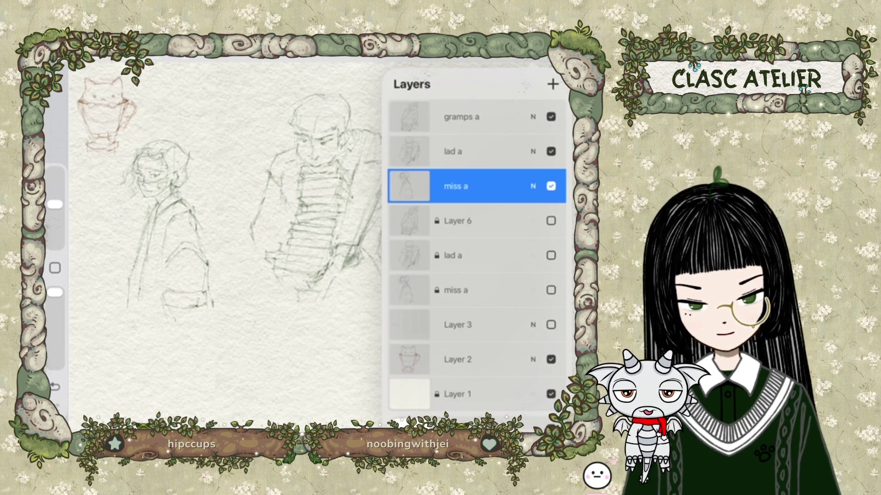
click(184, 53)
drag(193, 229, 192, 294)
mouse_move(266, 201)
mouse_down()
mouse_move(299, 188)
mouse_move(316, 167)
mouse_up()
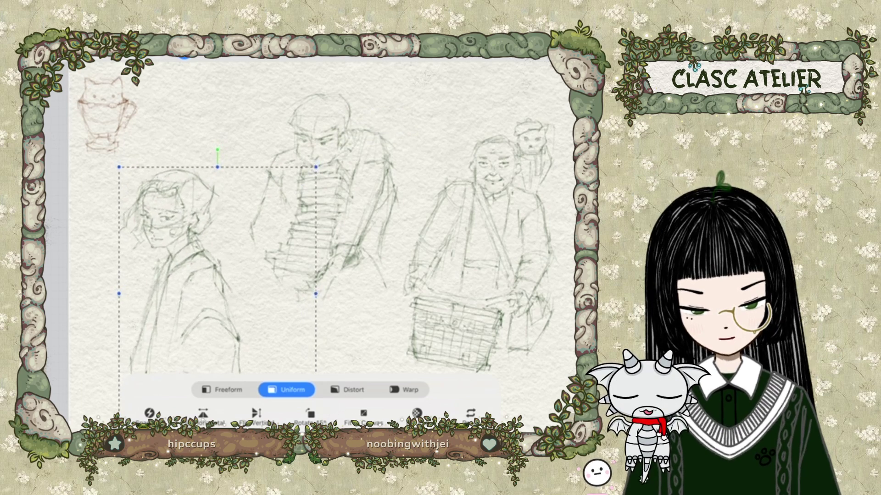
drag(218, 229, 221, 234)
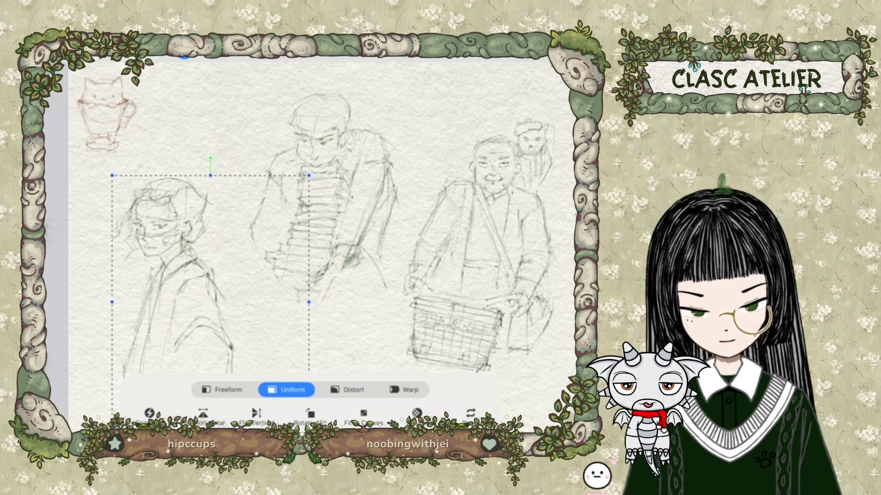
drag(117, 173, 112, 168)
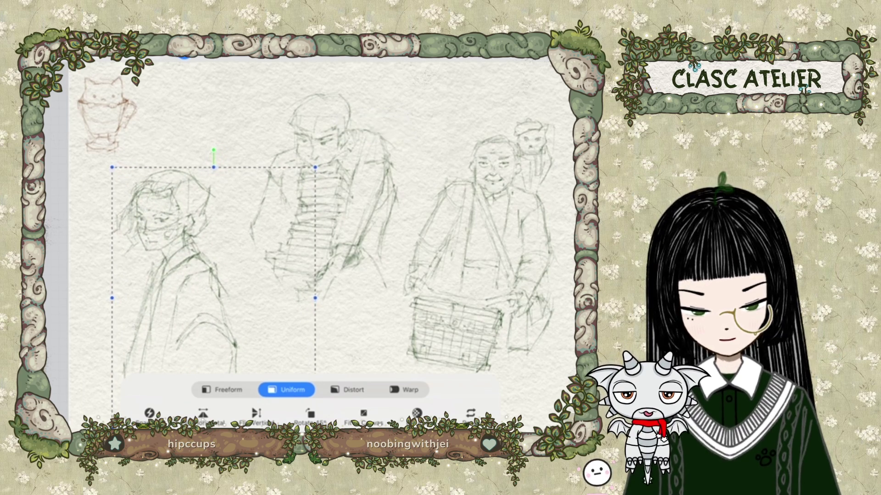
drag(211, 275, 205, 275)
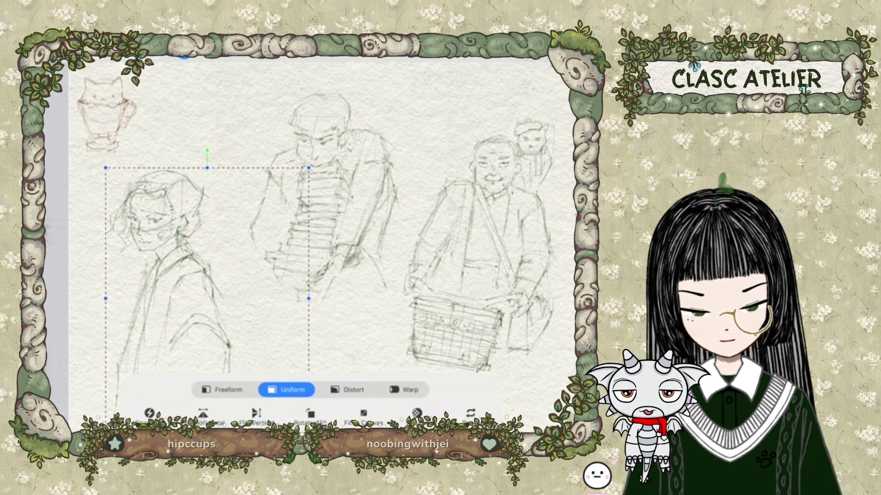
click(184, 58)
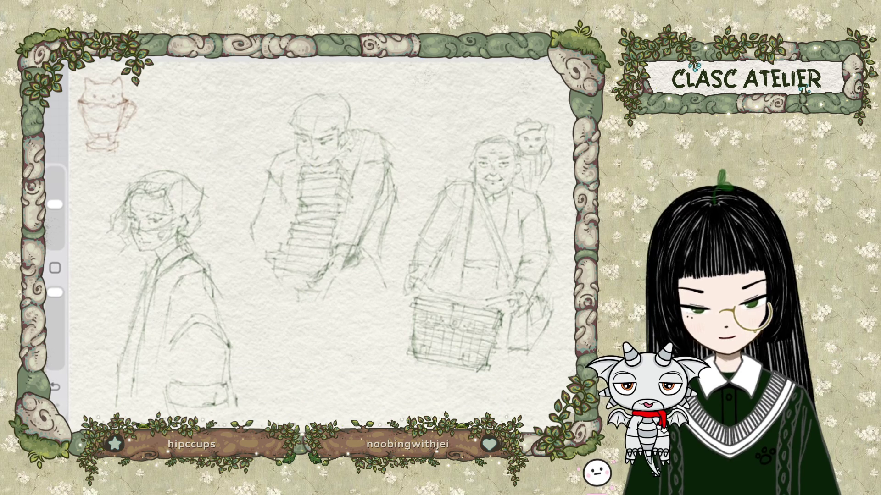
Step: Enlarge the elderly man figure on gramps a slightly and move it lower
drag(322, 230, 270, 216)
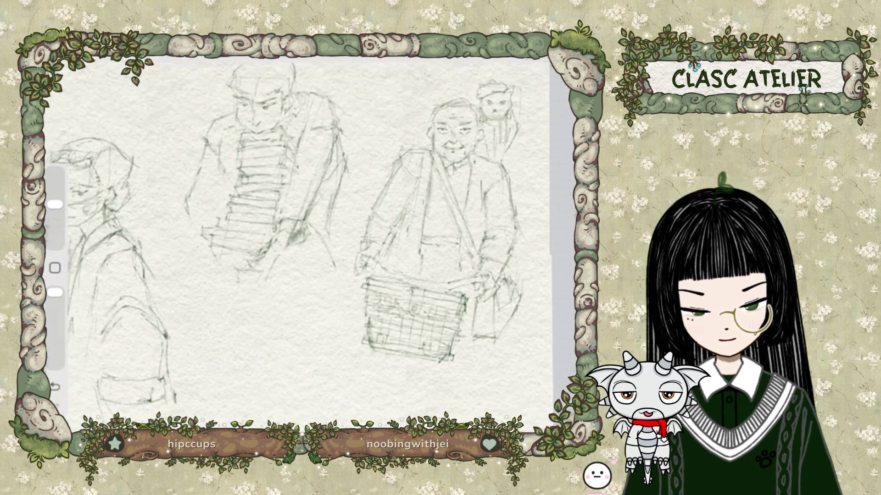
key(l)
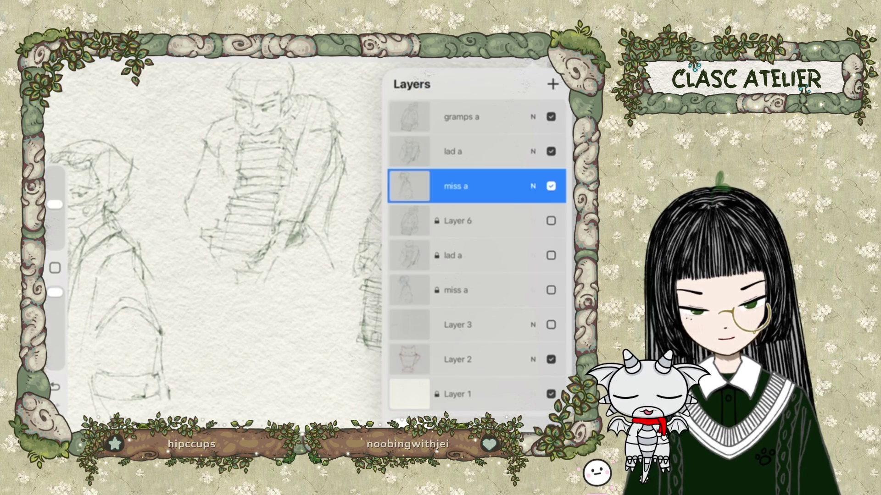
click(461, 117)
key(v)
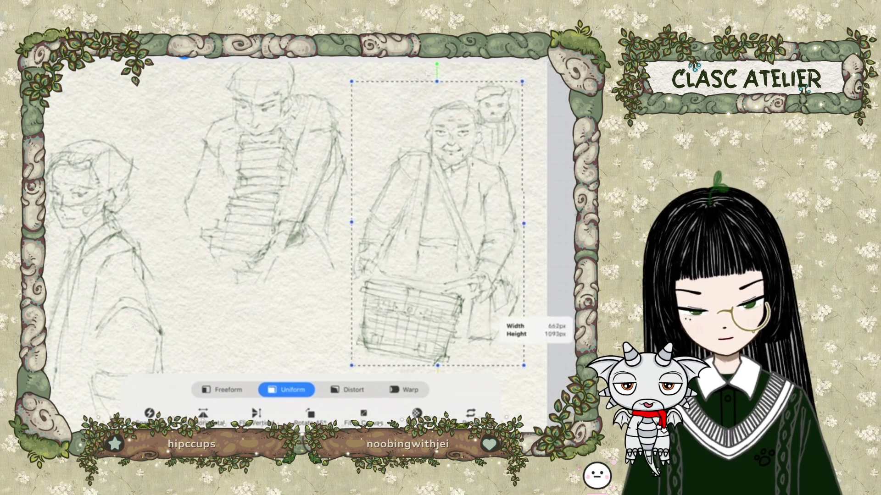
drag(523, 365, 541, 397)
drag(440, 230, 440, 256)
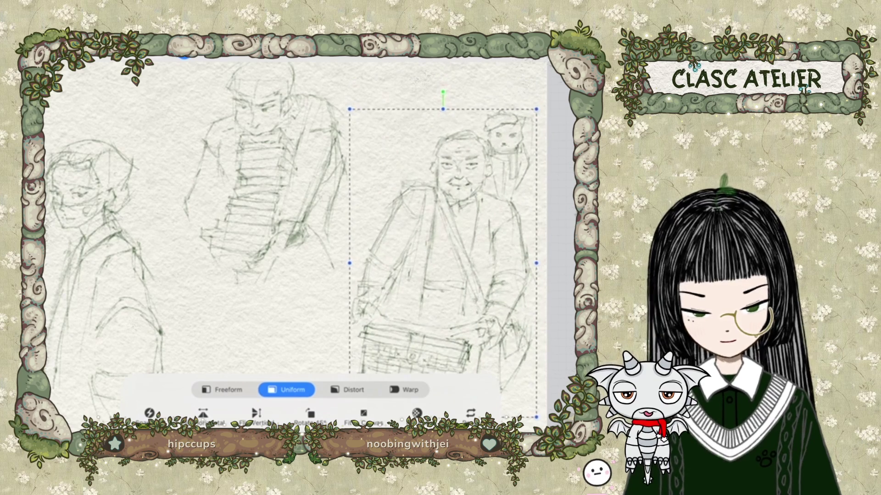
click(99, 56)
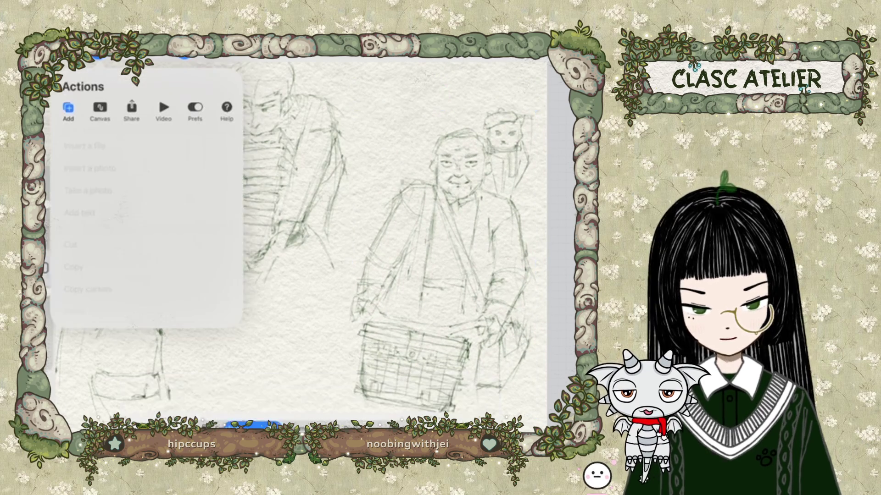
Step: Sharpen the gramps a layer to about 71%
click(129, 57)
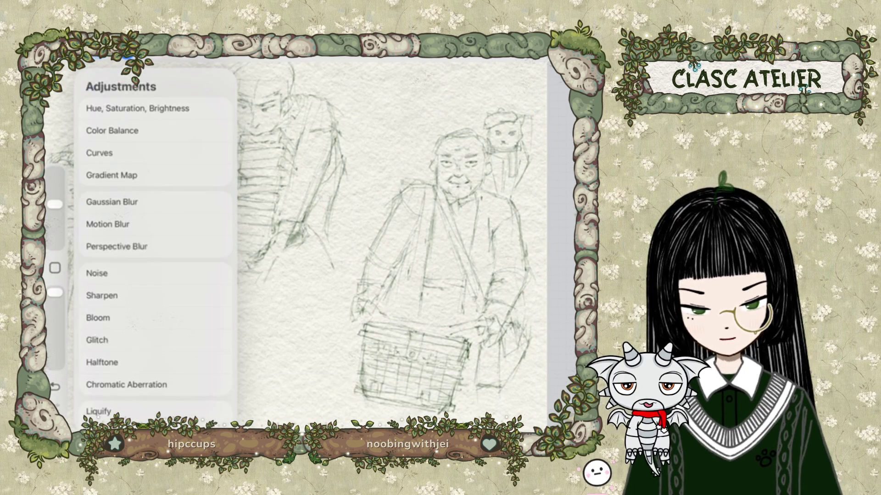
scroll(156, 252, down, 2)
scroll(156, 253, up, 2)
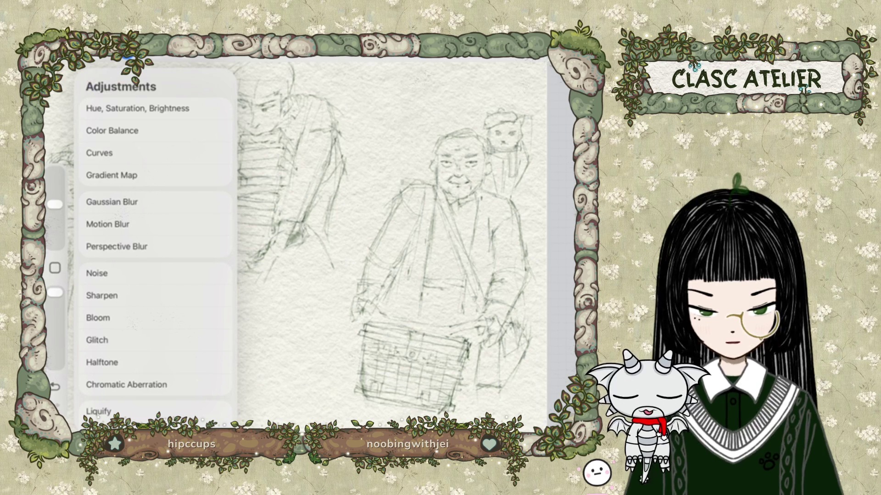
click(101, 296)
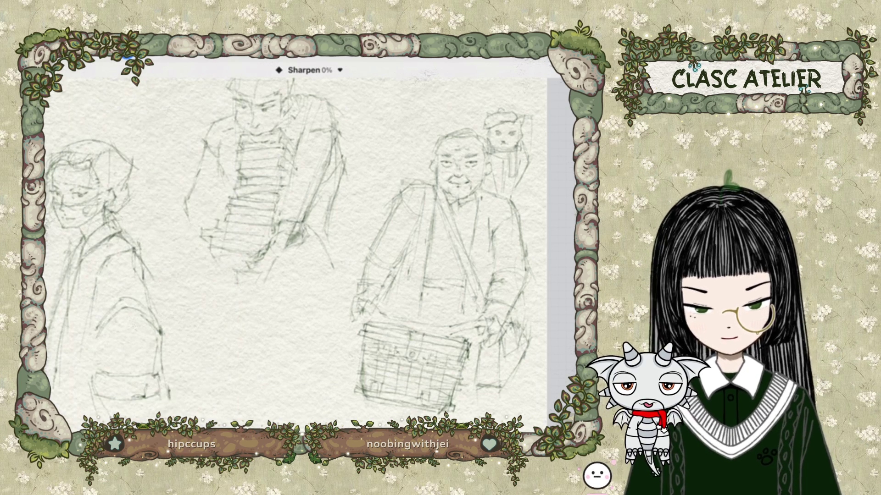
drag(184, 230, 459, 230)
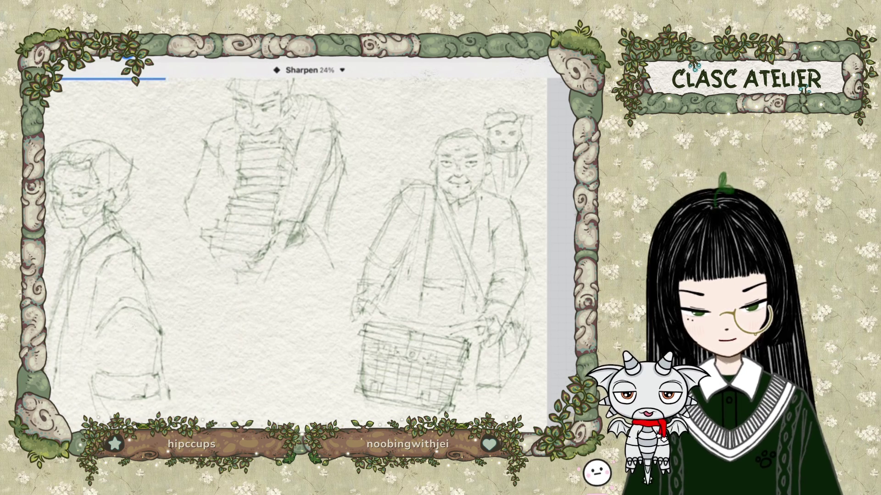
mouse_move(384, 230)
mouse_down()
mouse_move(562, 230)
mouse_move(244, 229)
mouse_move(562, 229)
mouse_up()
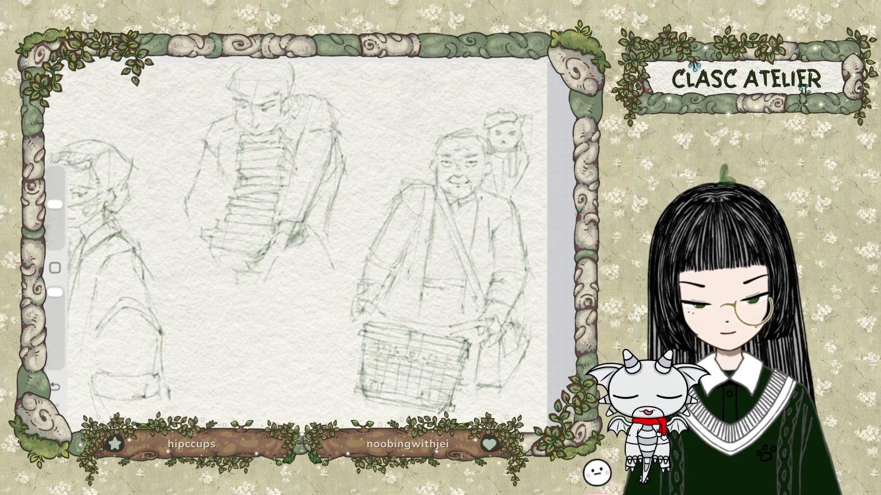
Step: Sharpen the lad a layer to about 96%
key(l)
click(458, 152)
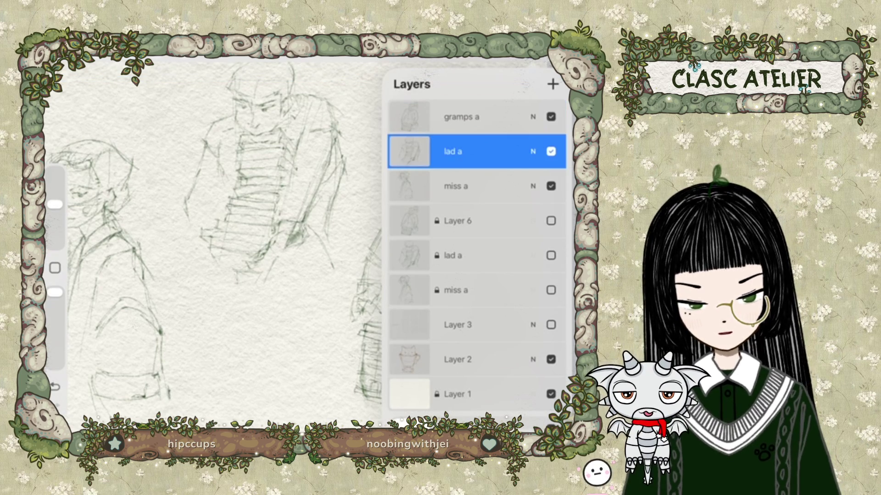
click(130, 60)
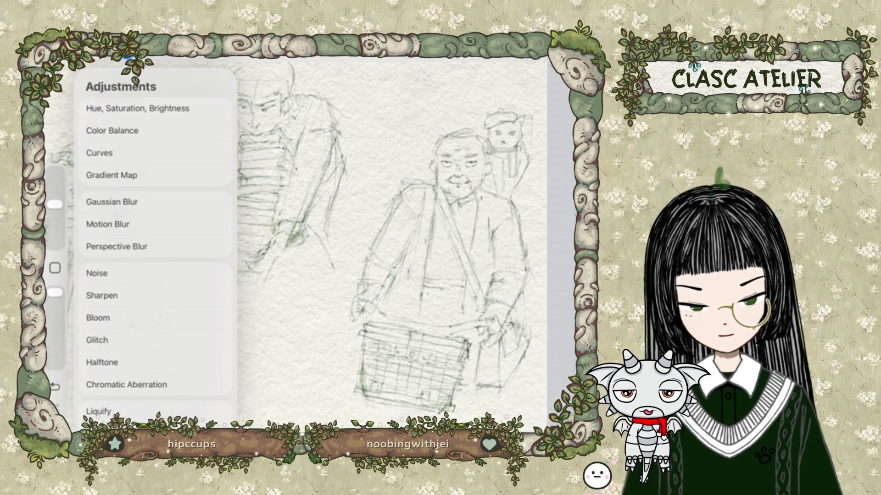
click(102, 295)
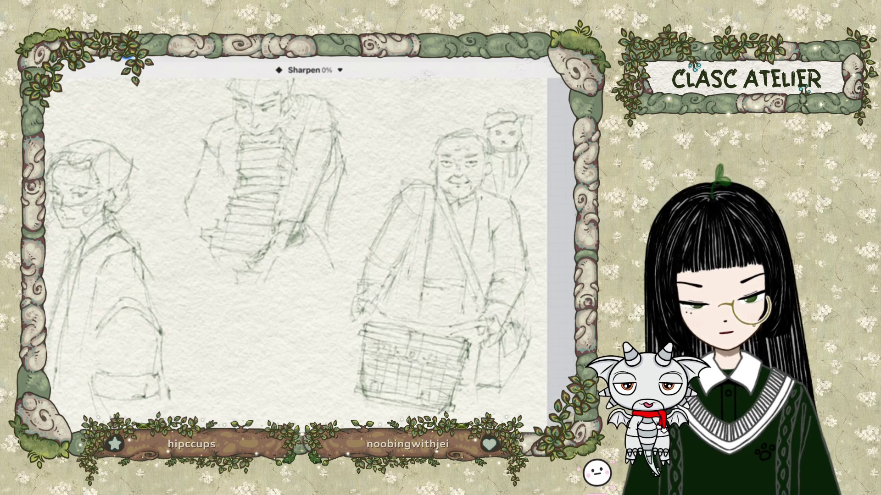
drag(60, 79, 472, 79)
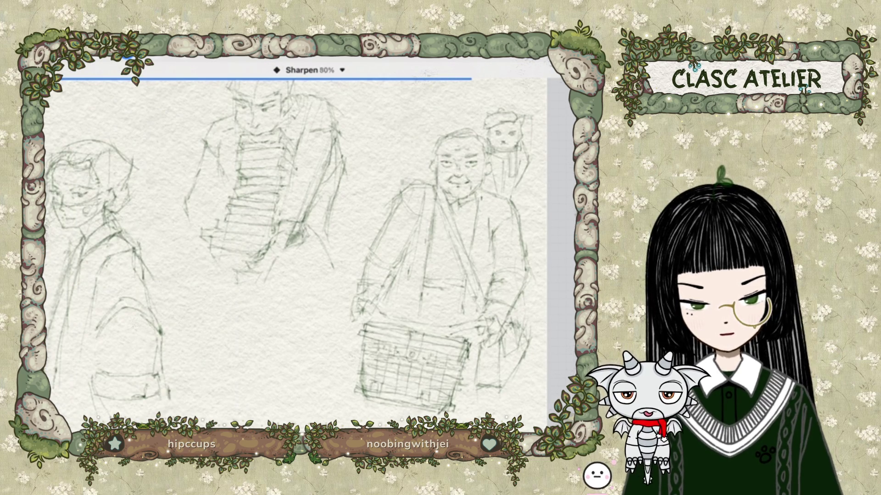
mouse_move(484, 79)
mouse_down()
mouse_move(557, 79)
mouse_move(61, 79)
mouse_up()
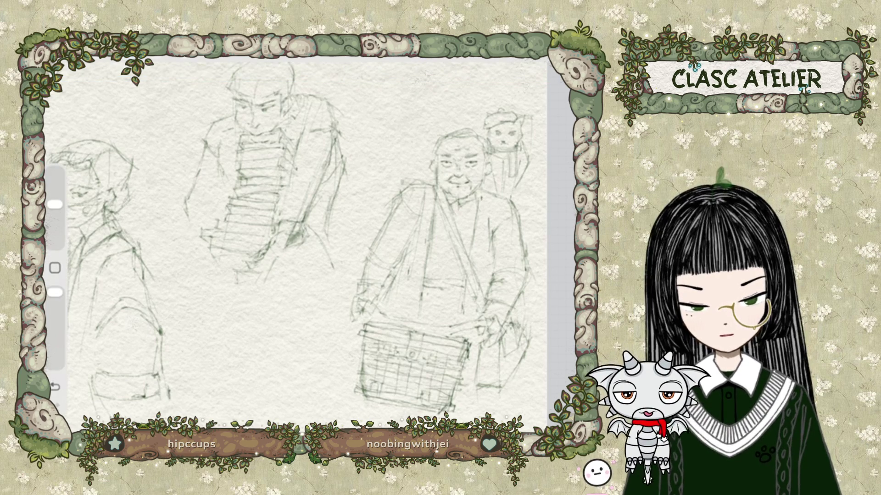
Step: After a look at Noise, sharpen the current layer to about 93% and apply it
click(129, 59)
scroll(156, 248, down, 1)
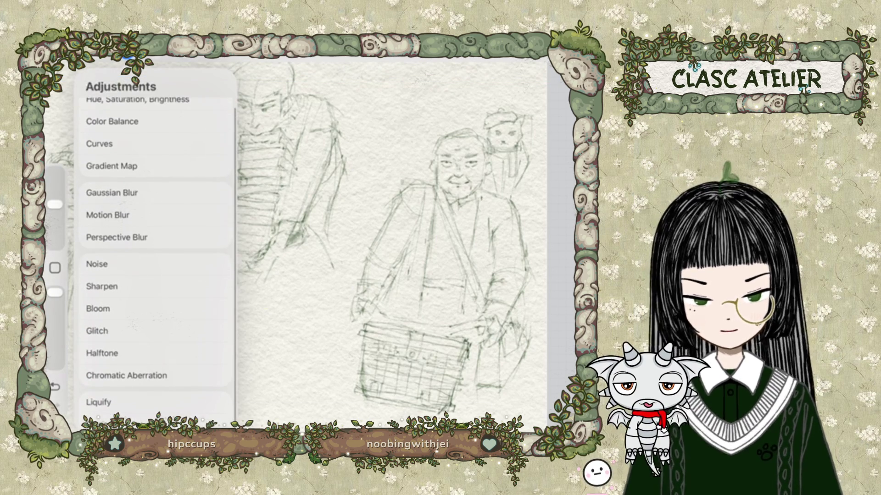
click(184, 56)
click(128, 59)
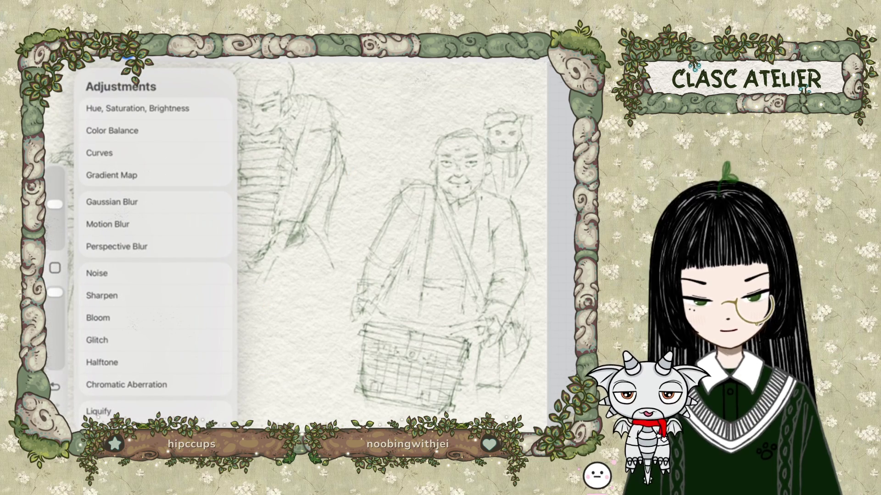
click(97, 268)
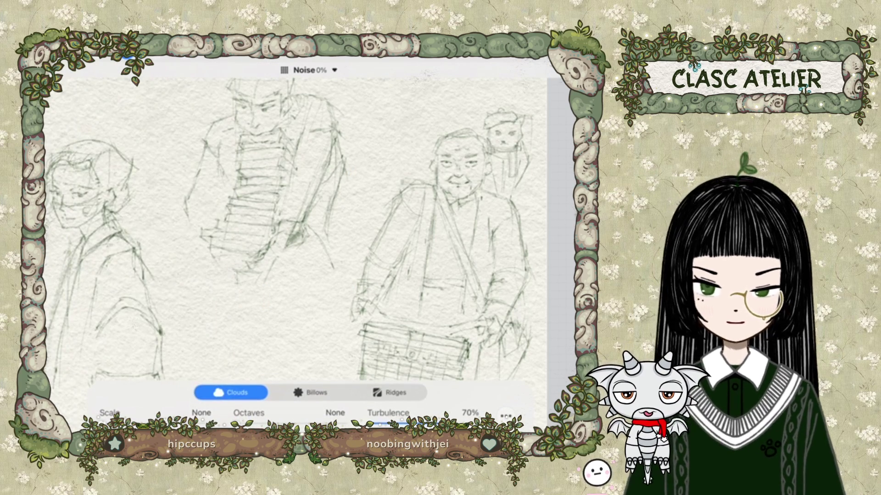
click(128, 58)
click(129, 59)
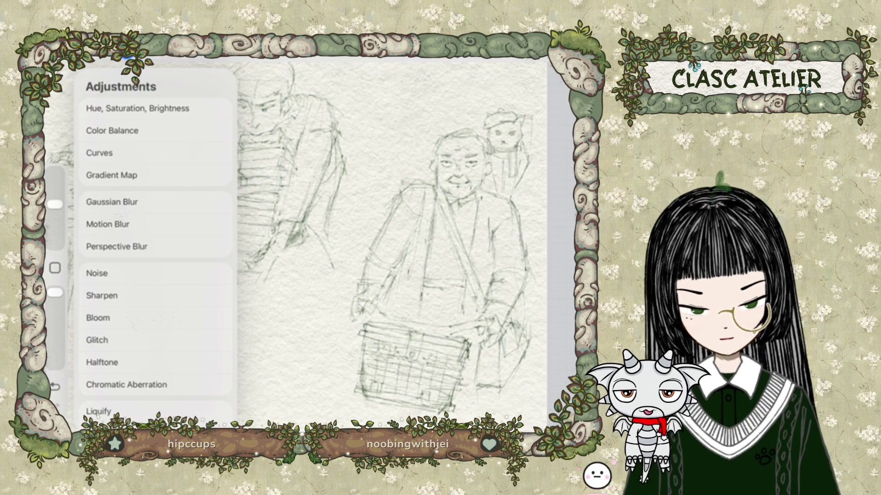
click(101, 296)
drag(183, 229, 504, 229)
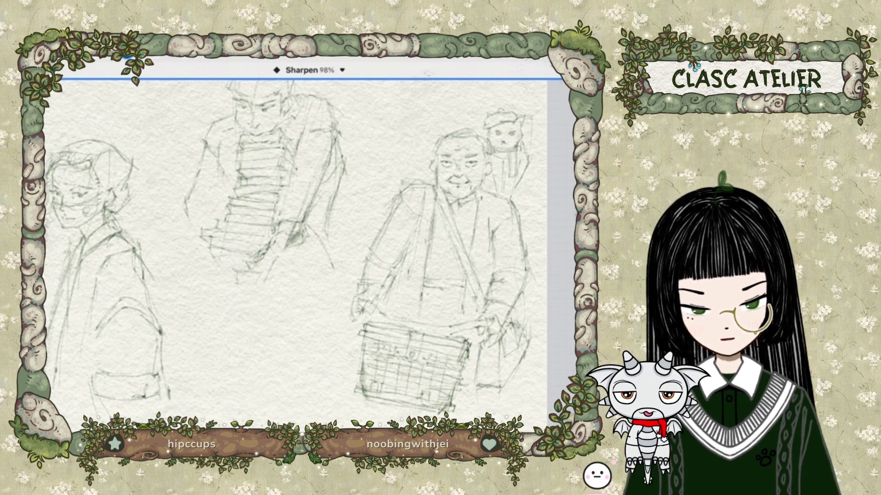
click(128, 59)
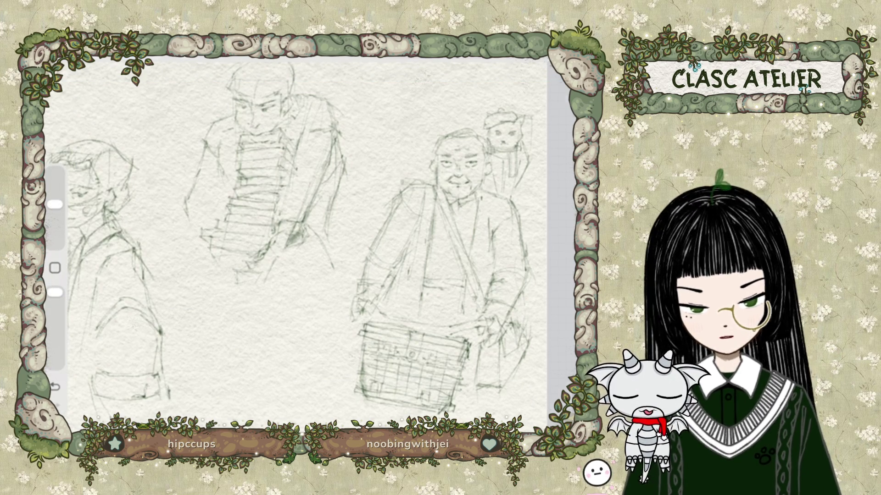
Step: Apply Sharpen to the girl sketch on the miss a layer
click(550, 51)
click(477, 186)
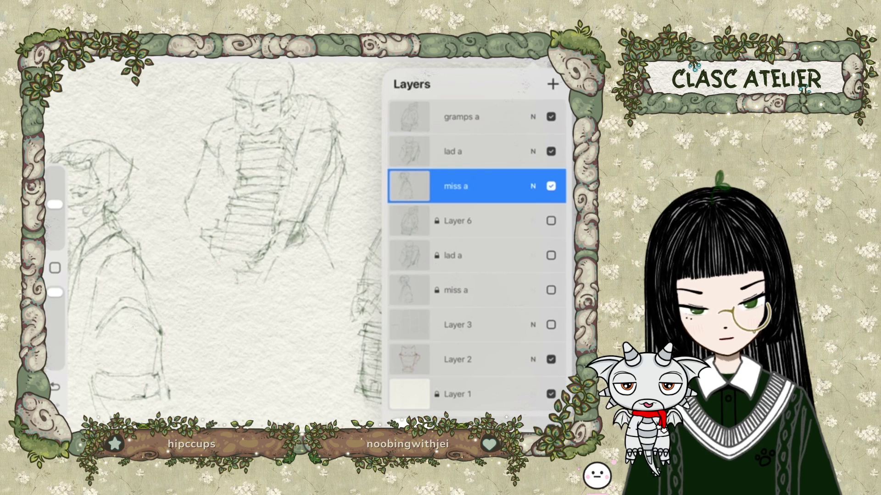
click(130, 58)
click(101, 296)
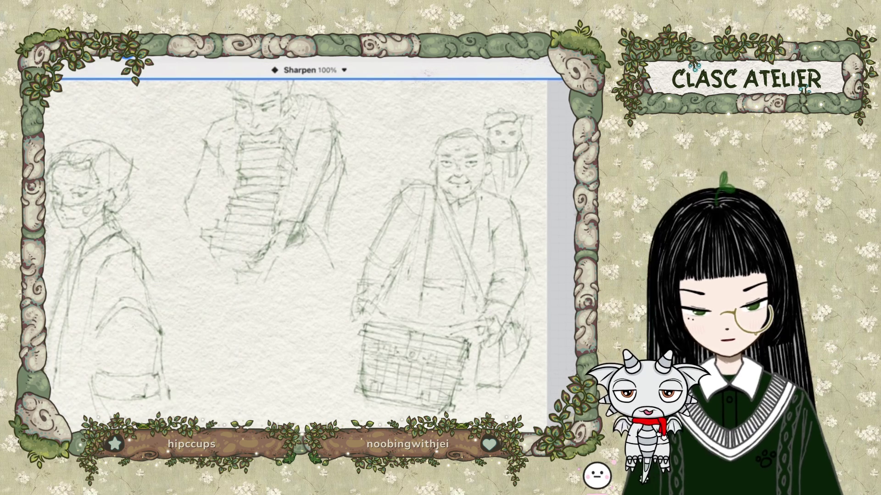
scroll(312, 248, down, 3)
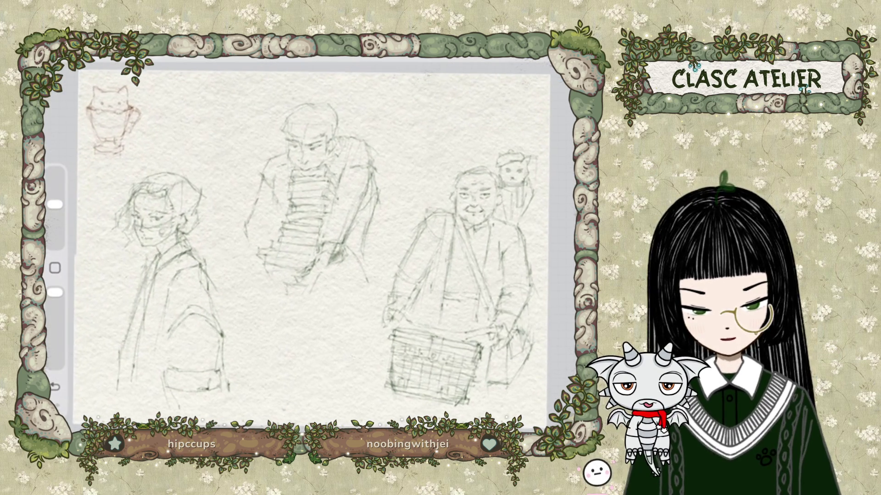
Step: Move the lad with books sketch on lad a up and to the left
scroll(312, 248, up, 2)
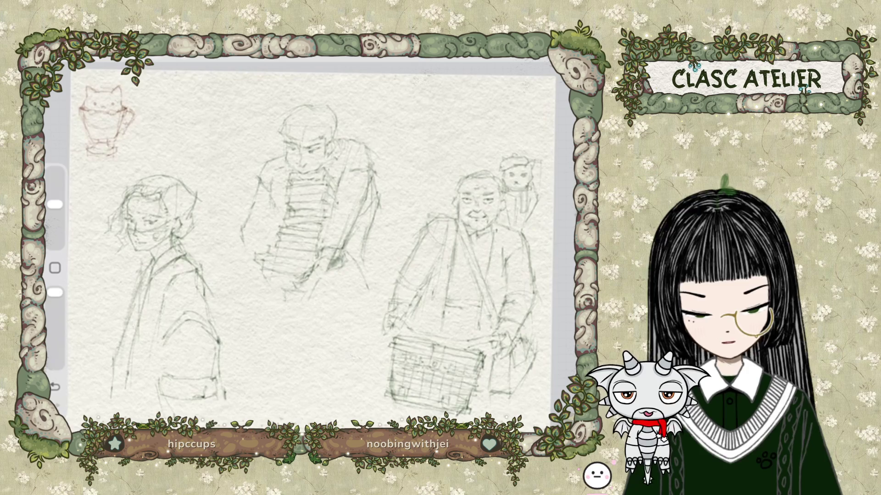
click(537, 59)
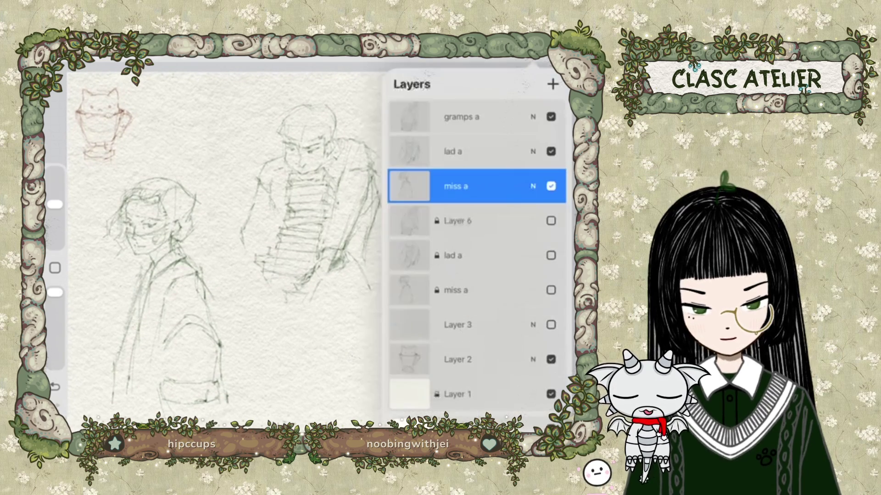
click(459, 151)
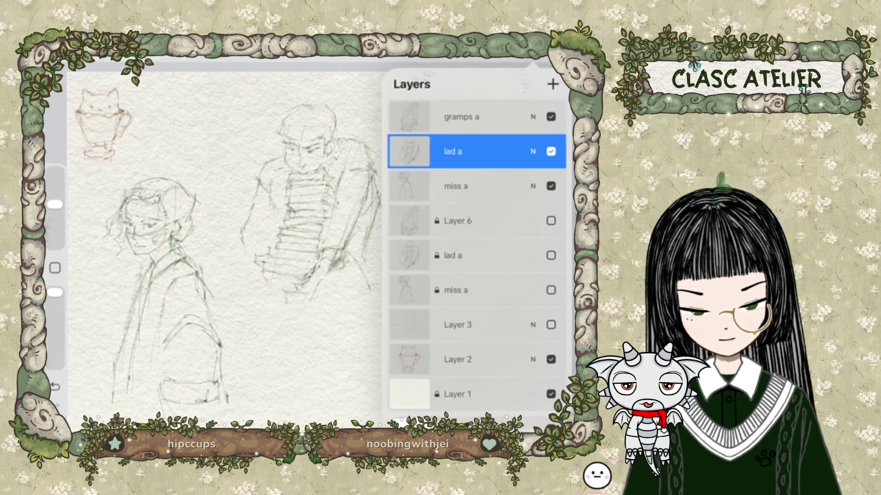
click(183, 56)
drag(310, 230, 295, 200)
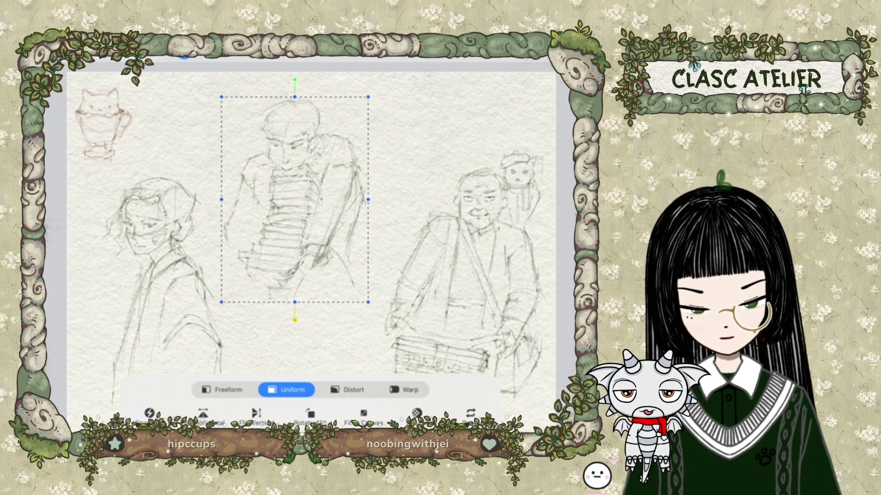
click(184, 56)
Step: Shift the elderly man sketch on gramps a slightly left
click(533, 62)
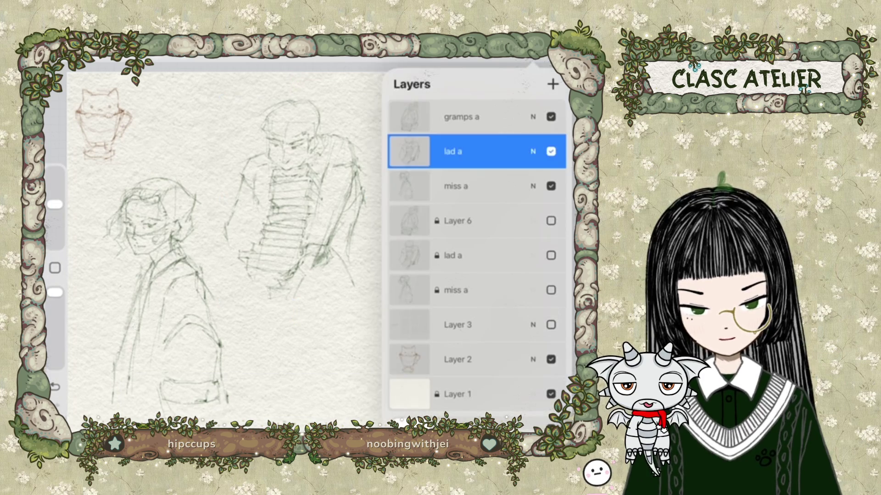
click(458, 117)
click(532, 62)
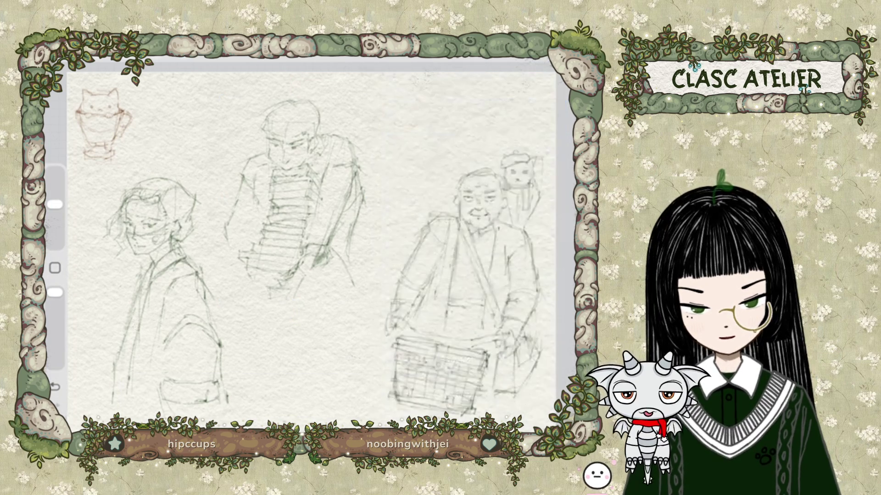
click(184, 56)
drag(459, 284, 440, 285)
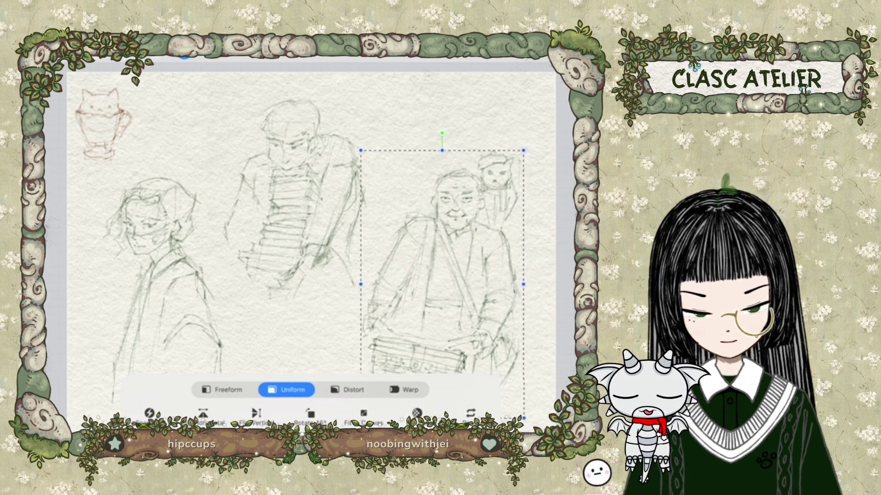
click(184, 56)
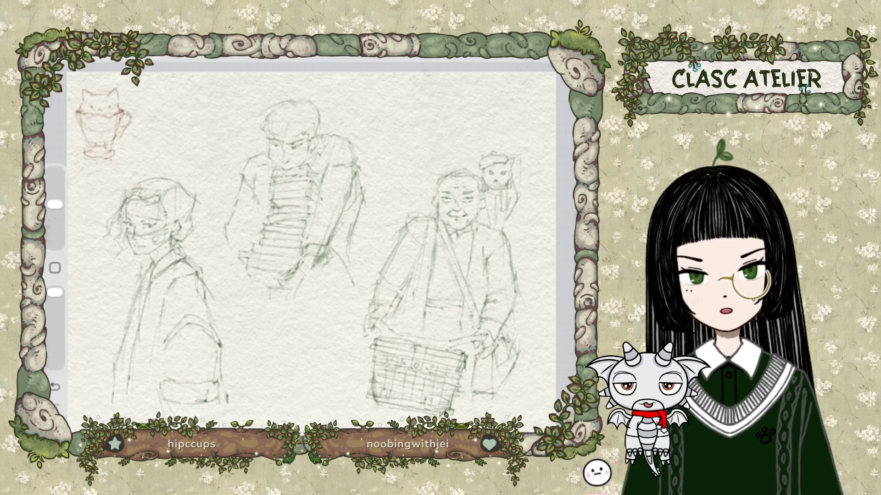
click(89, 399)
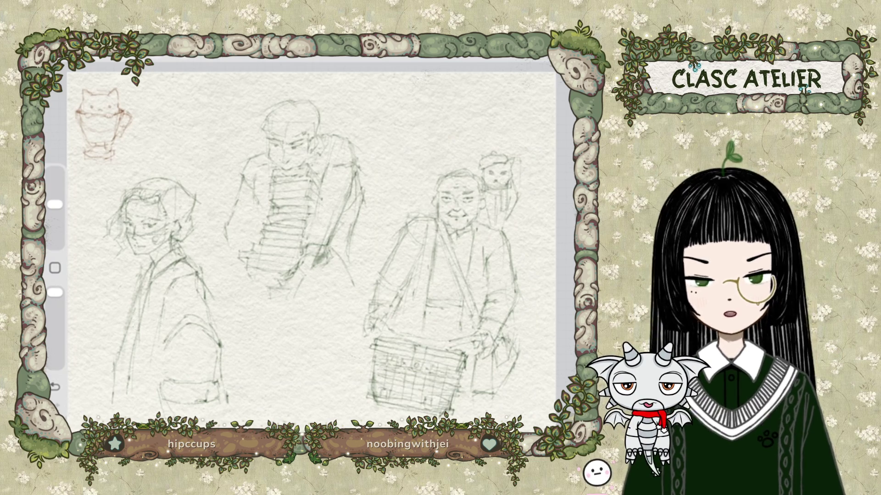
click(532, 54)
Step: Add a blank layer on top and rename it 'skin'
click(552, 84)
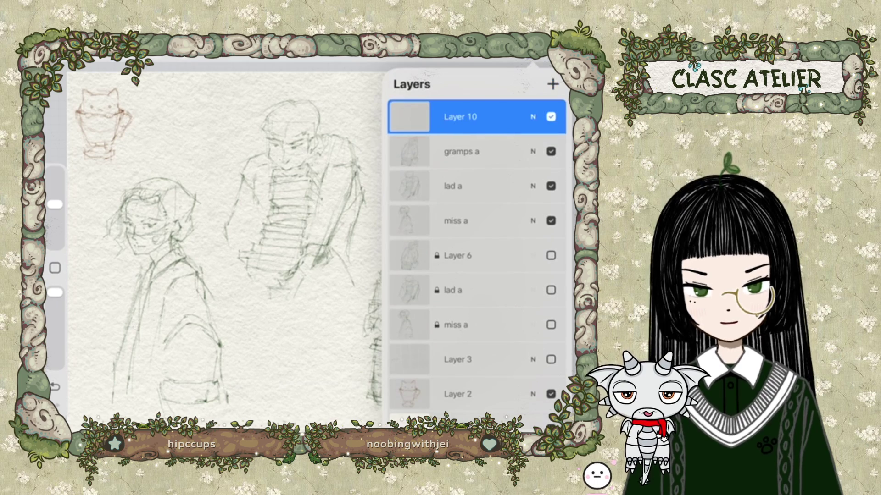
click(460, 116)
click(314, 81)
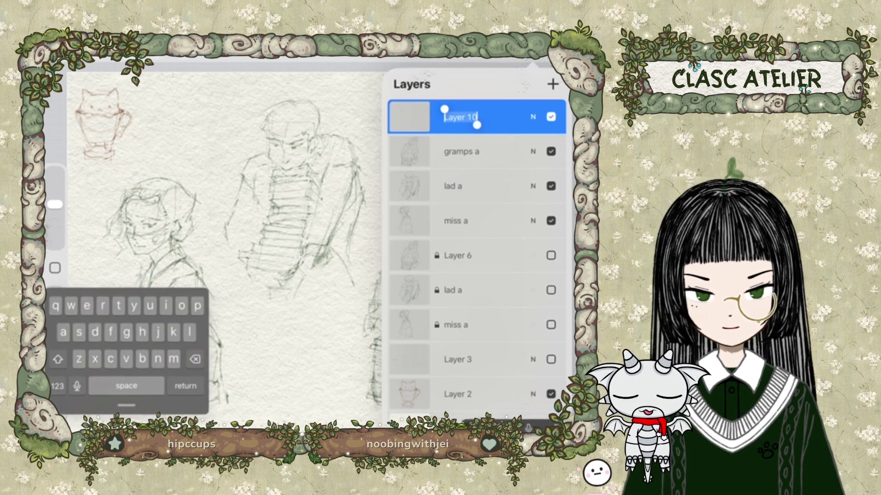
text(s)
text(kin)
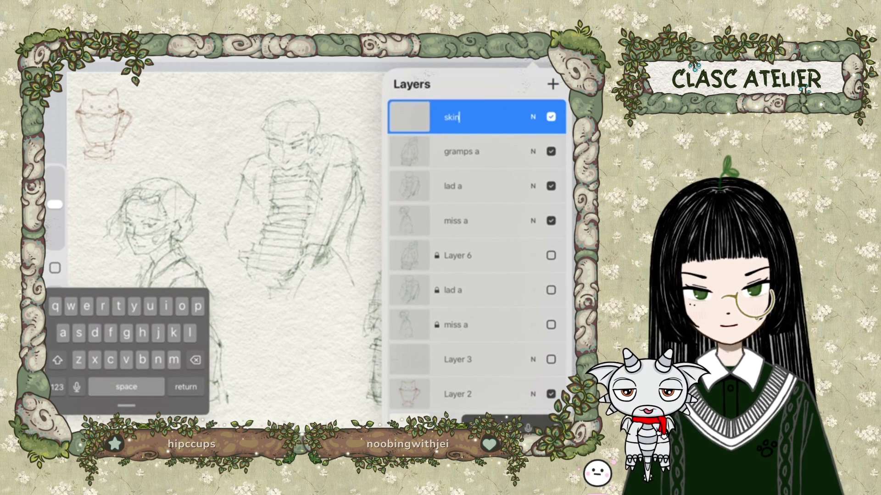
key(Return)
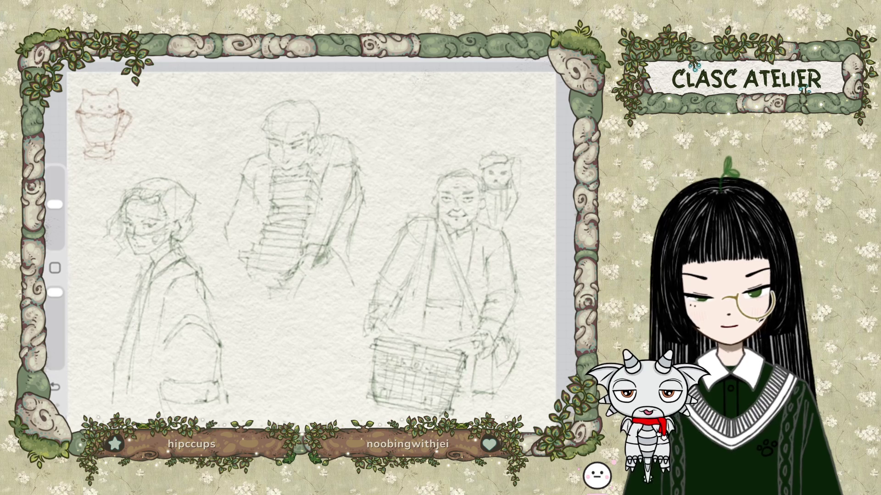
scroll(309, 248, up, 5)
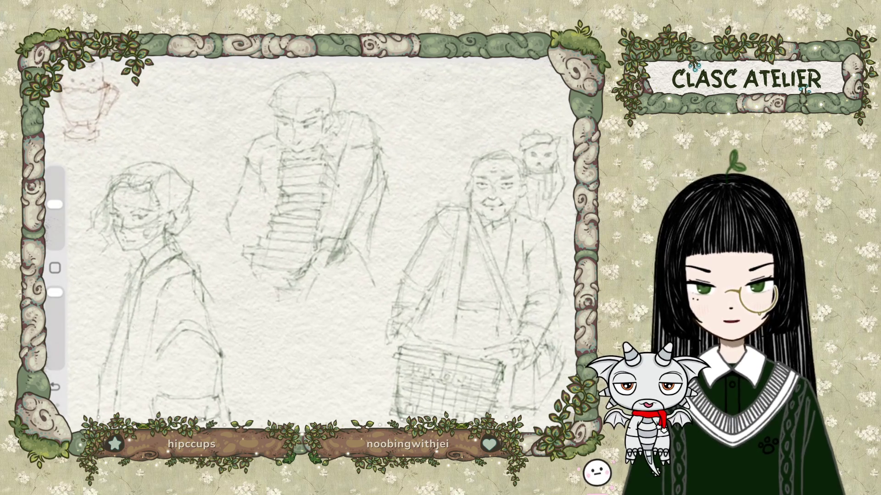
scroll(310, 248, up, 2)
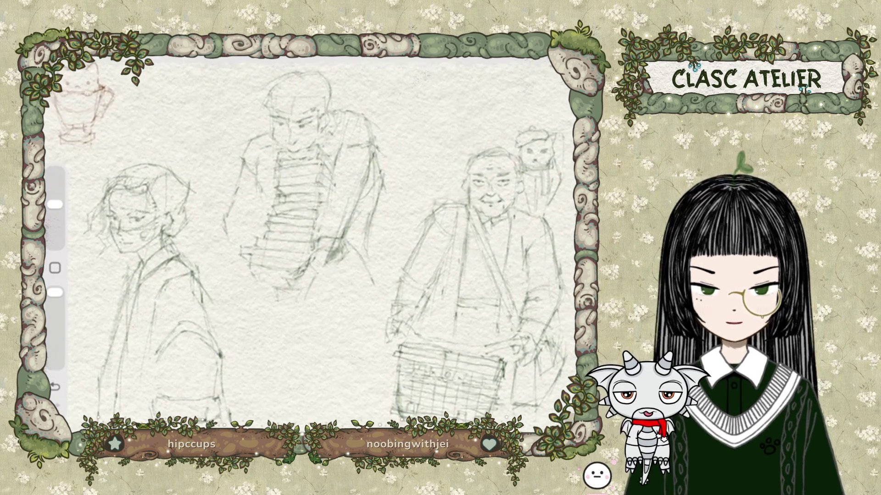
scroll(310, 248, up, 1)
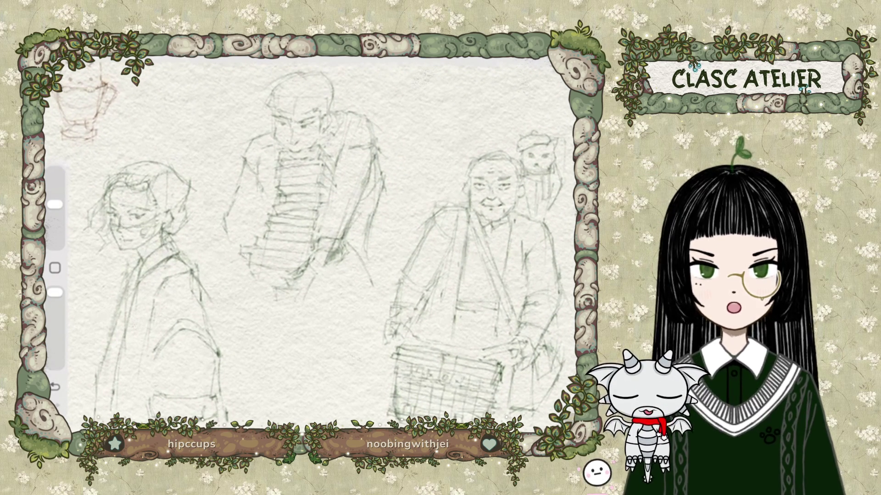